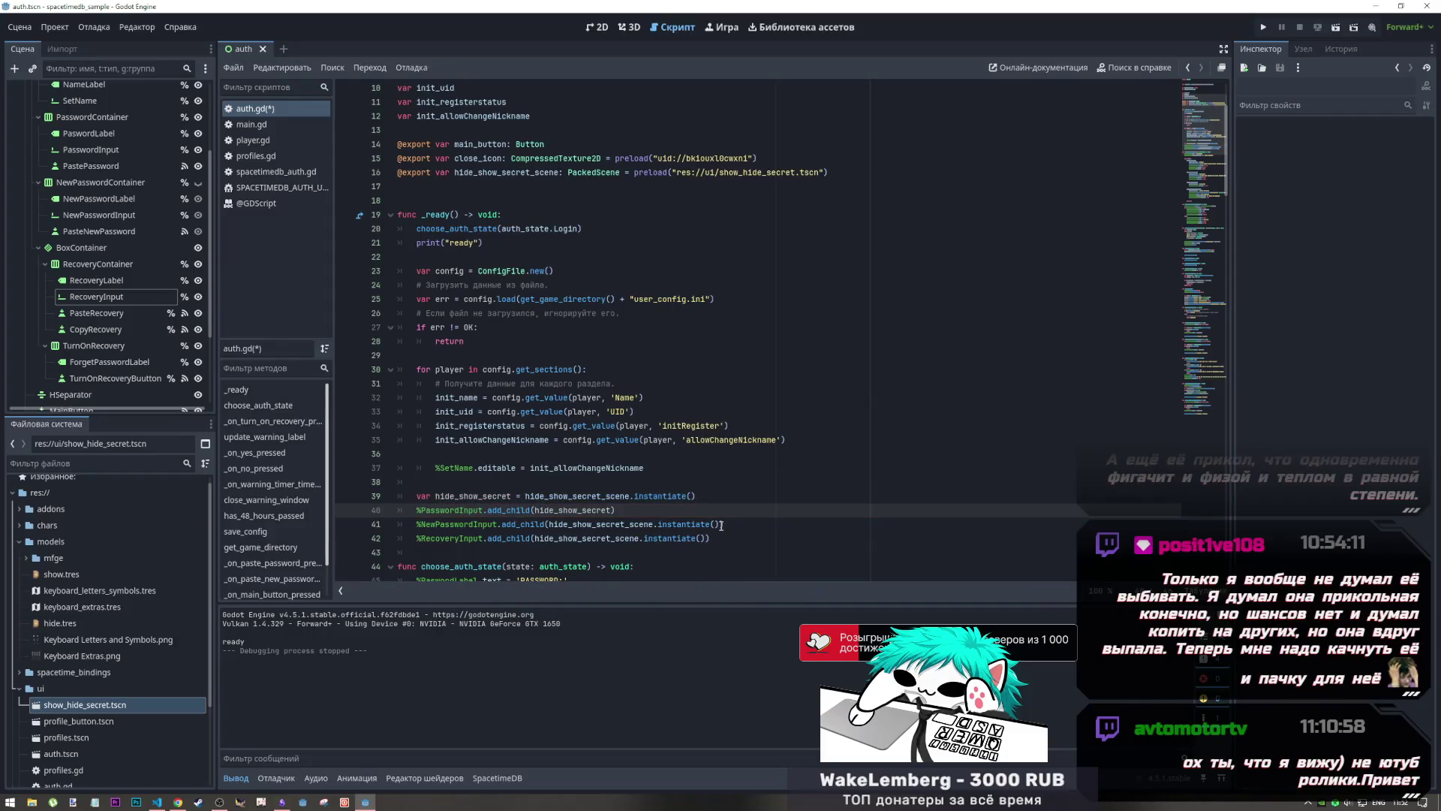
Step: Replace hide_show_secret_scene.instantiate() on lines 41–42 with hide_show_secret and save auth.gd
mouse_move(612, 510)
mouse_down()
mouse_move(544, 510)
mouse_move(570, 525)
mouse_move(717, 525)
mouse_up()
double_click(602, 525)
key(ctrl+d)
text(hide_show_secret)
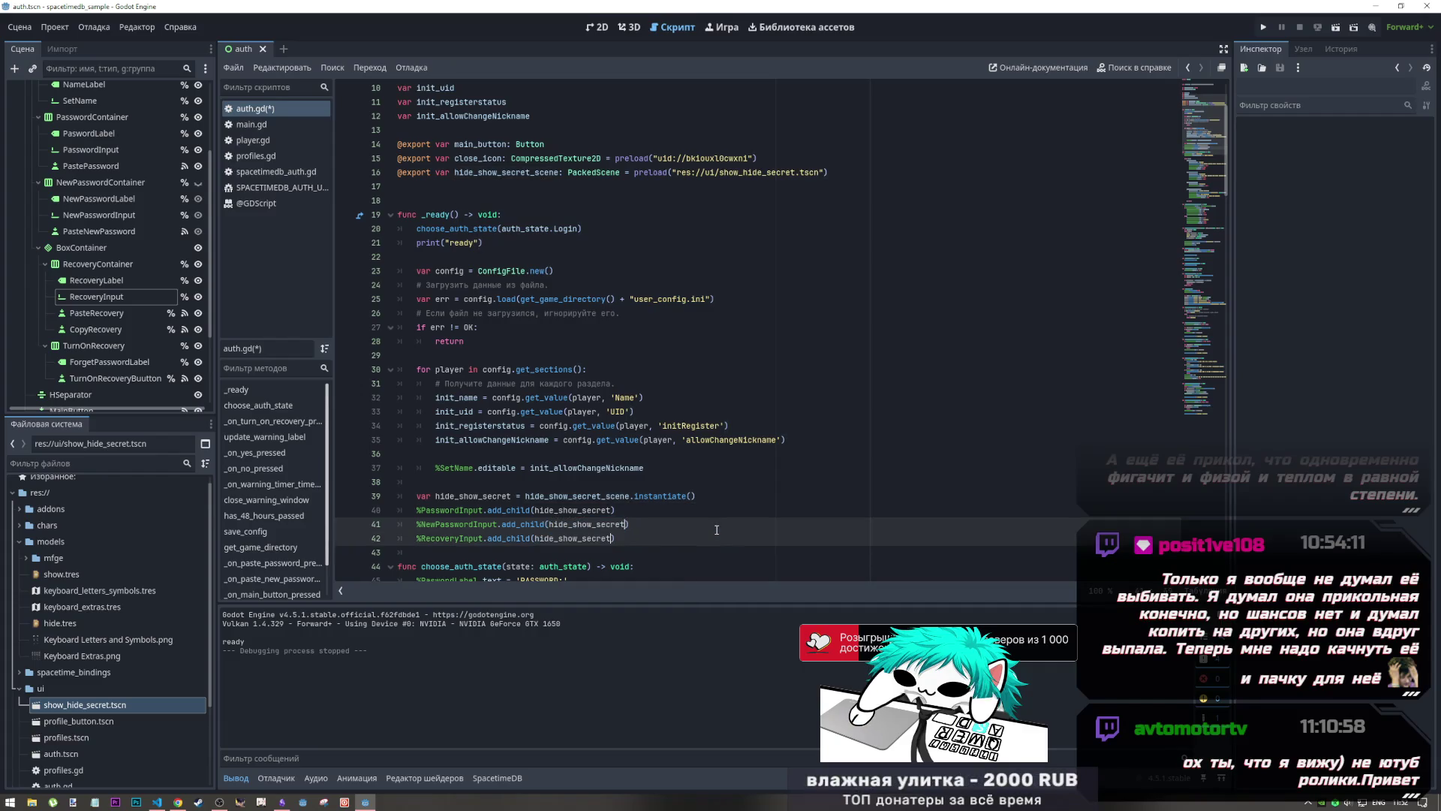
key(ctrl+s)
click(1335, 27)
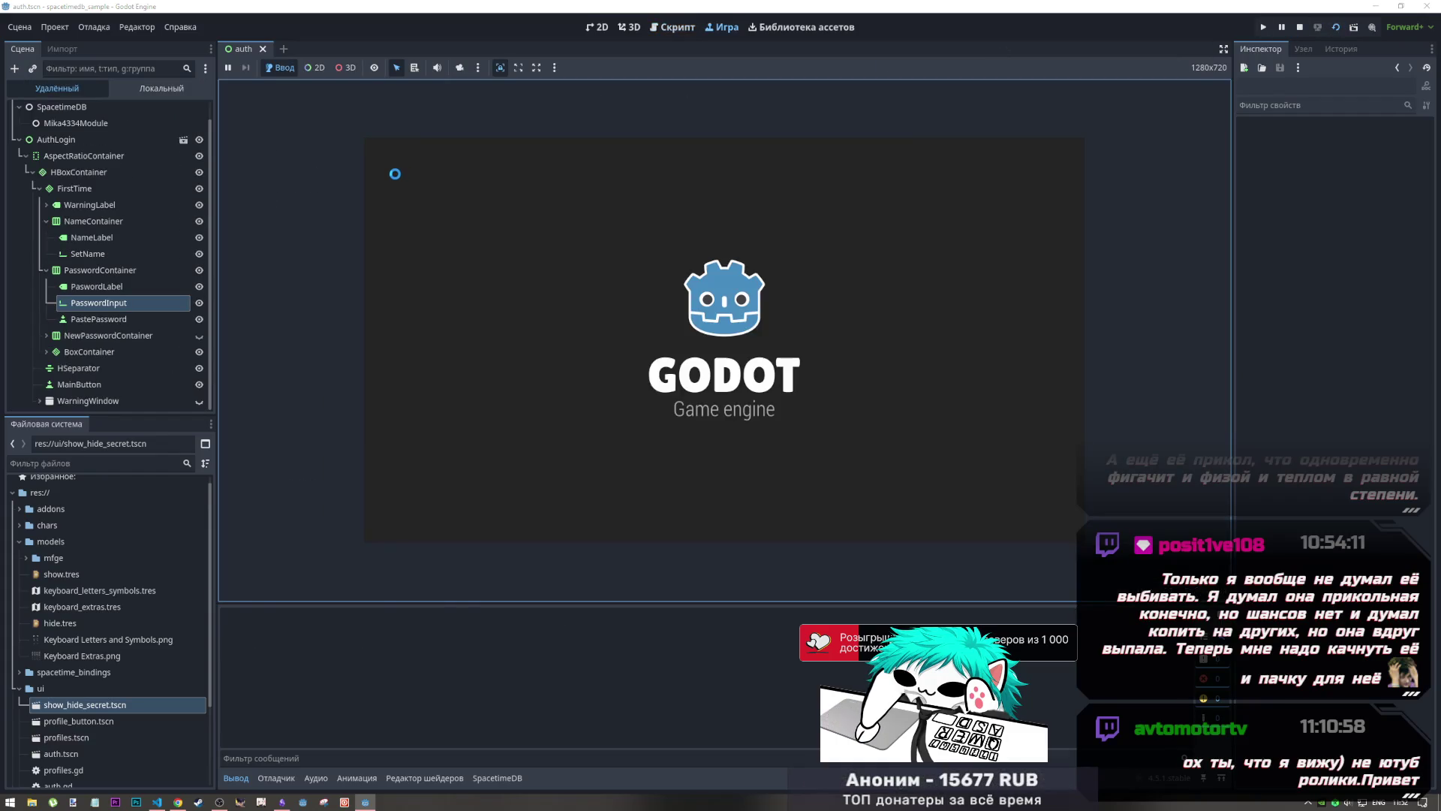
click(597, 337)
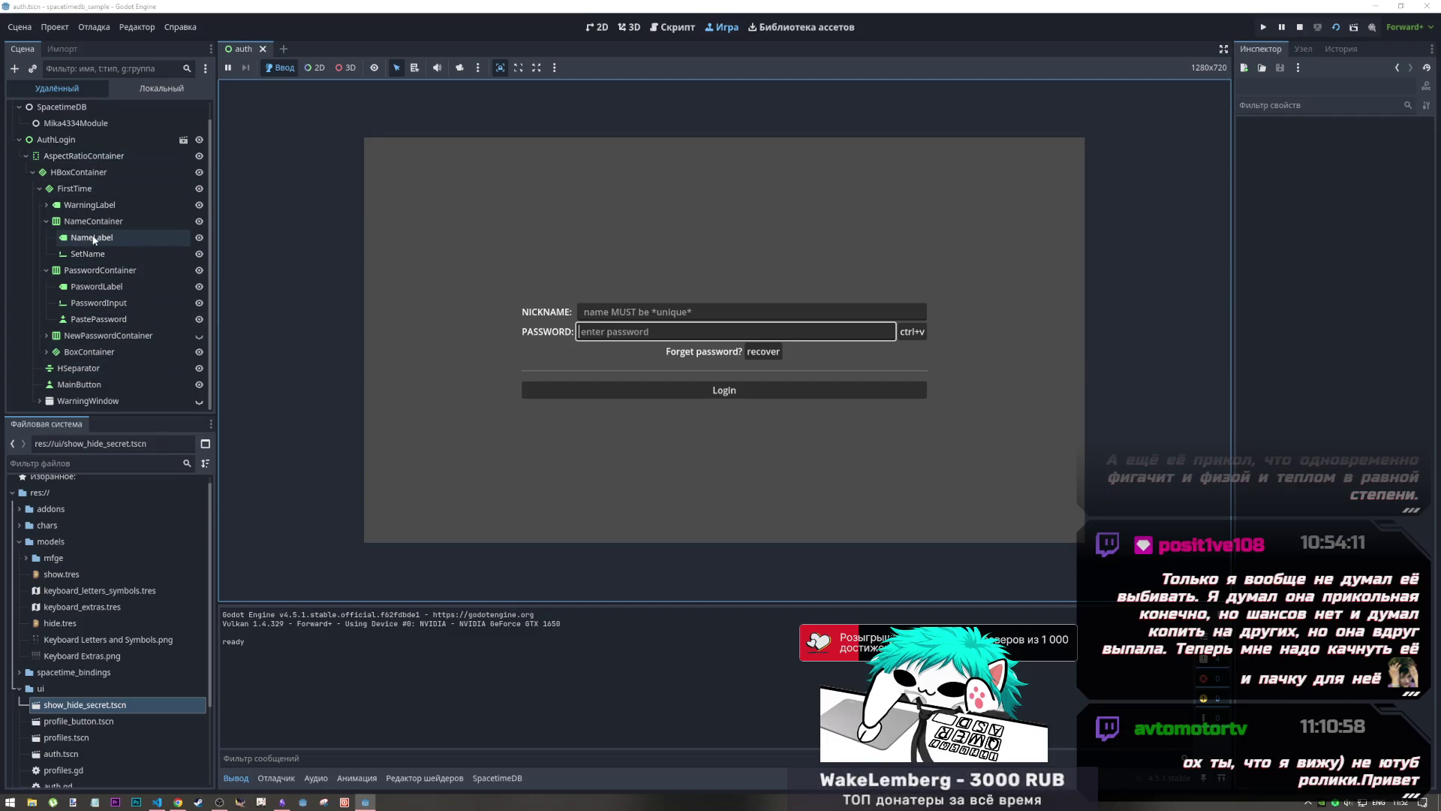
click(46, 205)
click(44, 203)
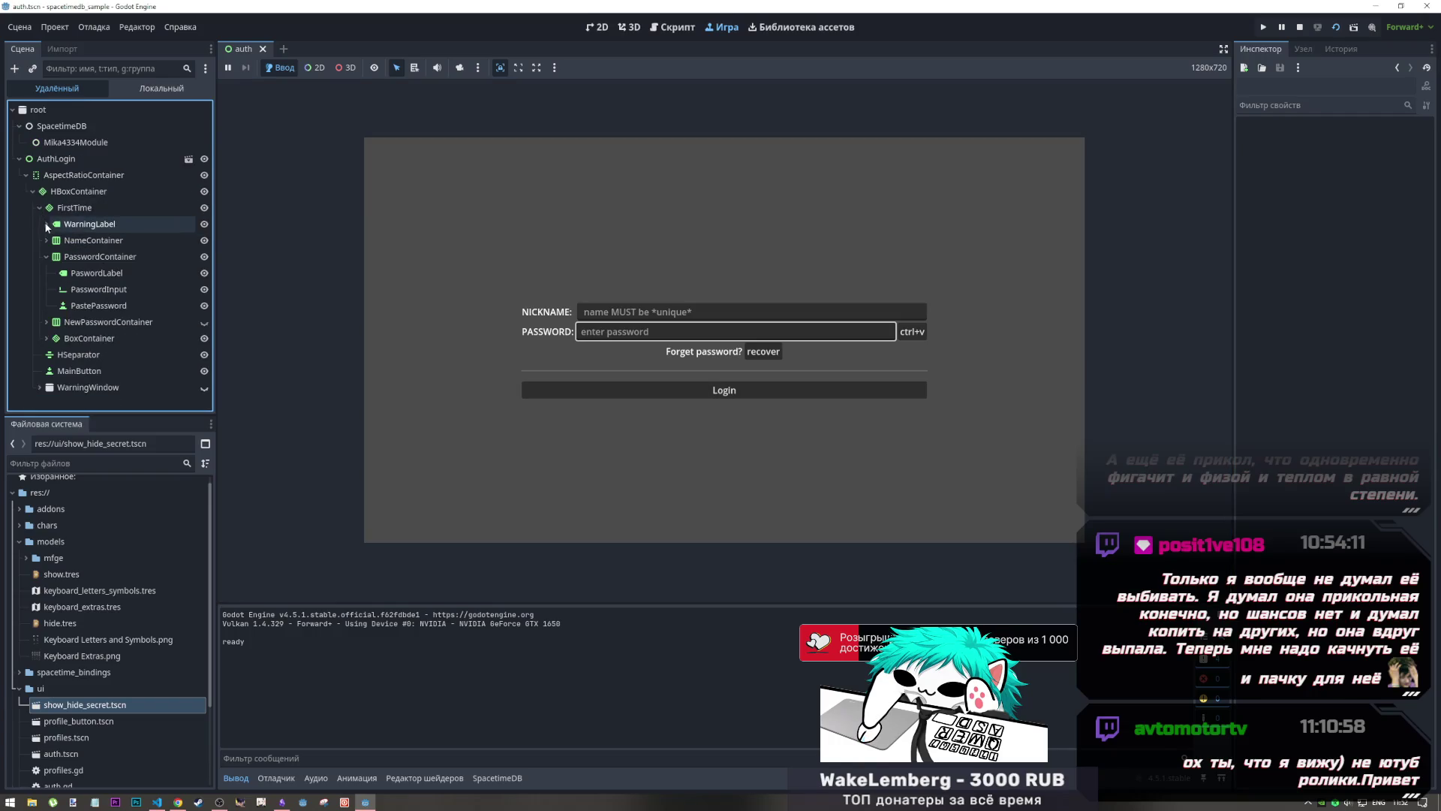
click(46, 240)
click(88, 271)
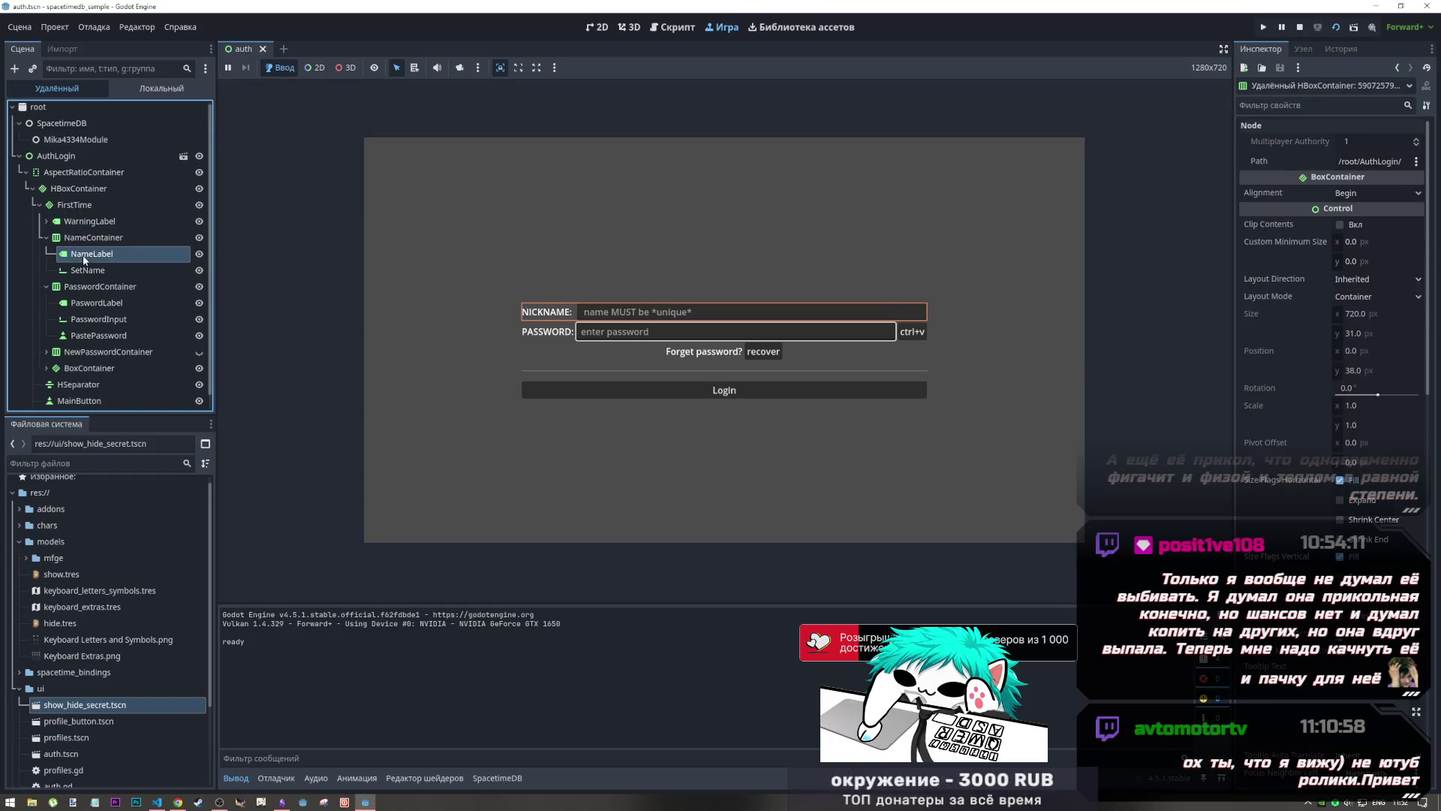
click(91, 254)
click(88, 270)
click(94, 286)
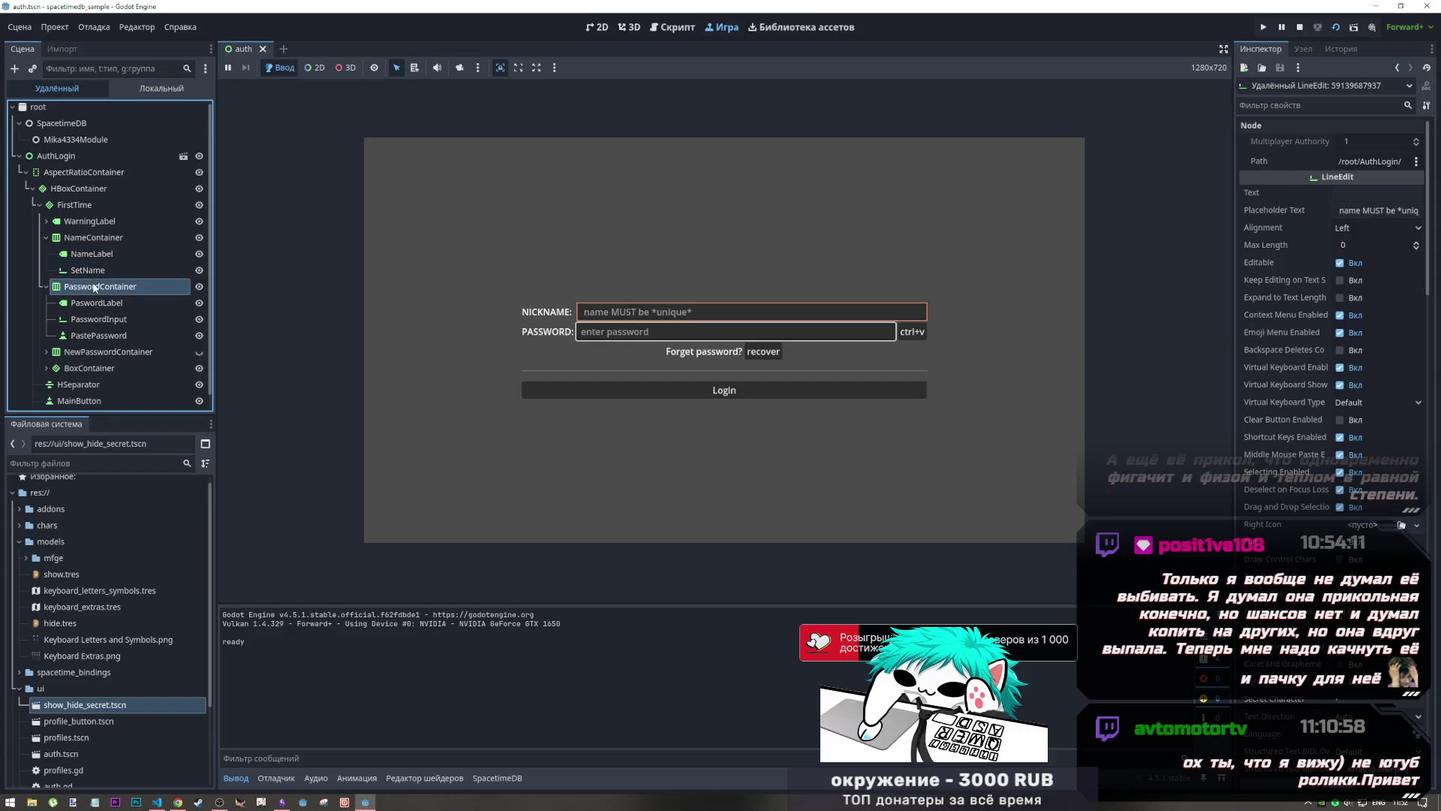
click(95, 302)
click(92, 320)
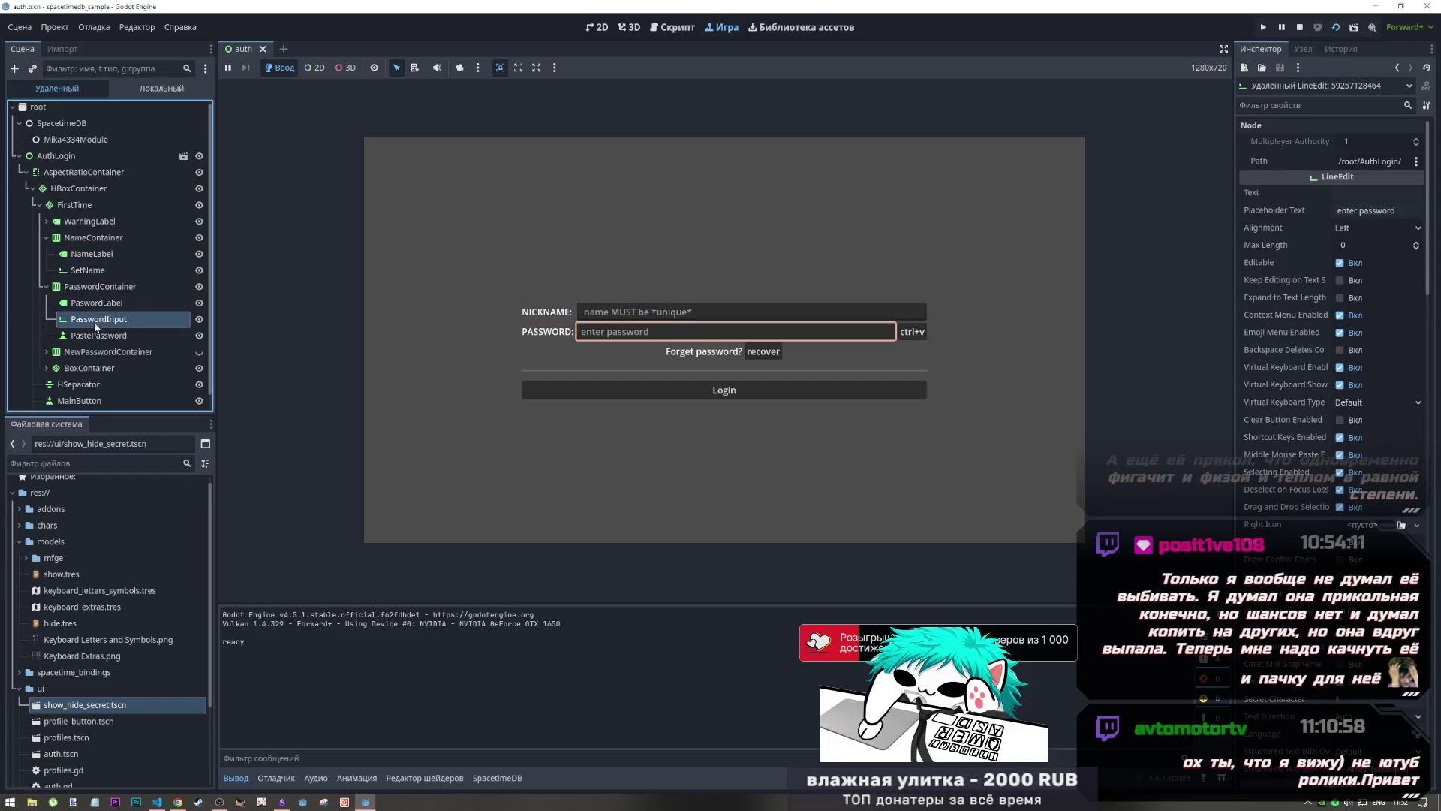
click(1300, 27)
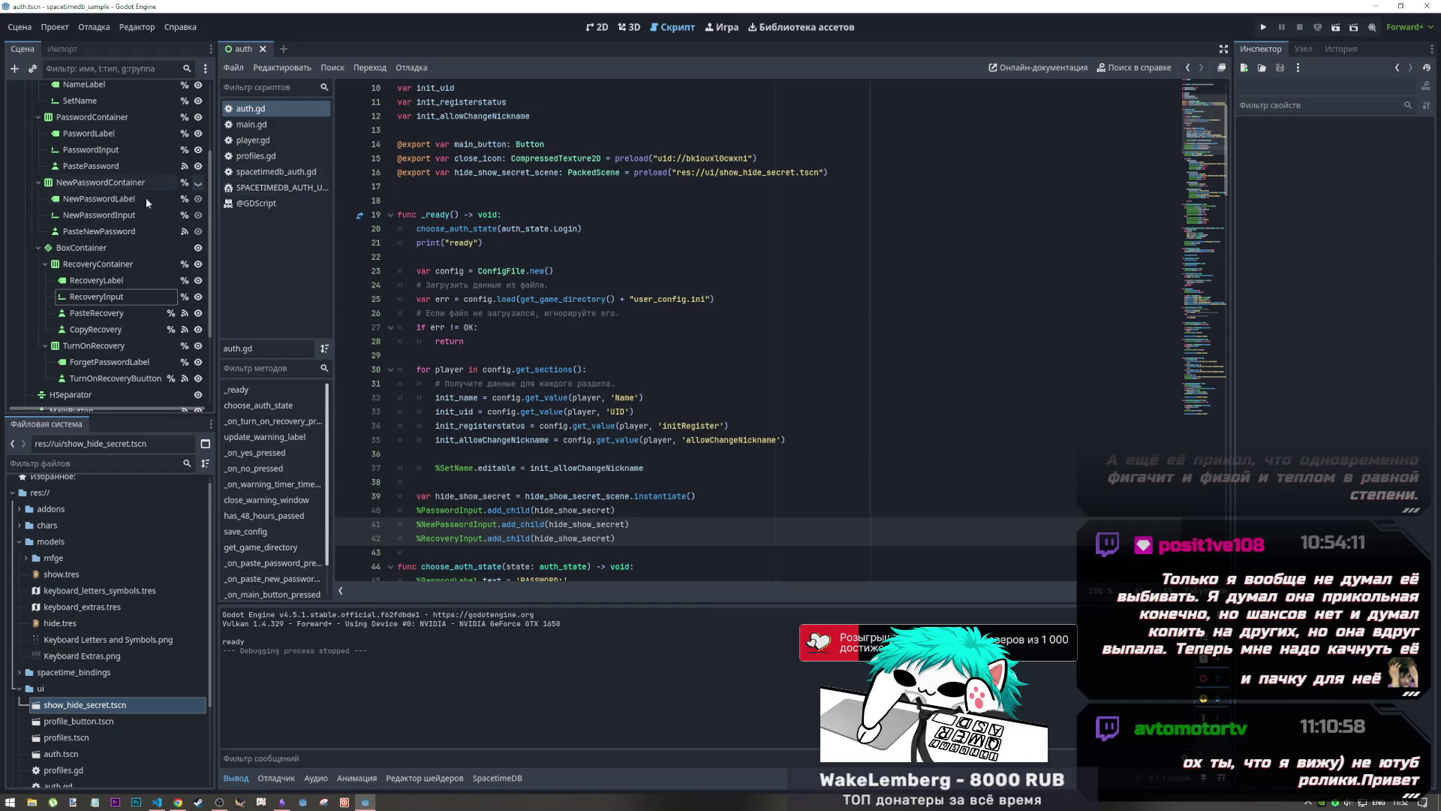
Step: Check AuthLogin's Hide Show Secret Scene property while trying load instead of preload on line 16
scroll(118, 121, up, 3)
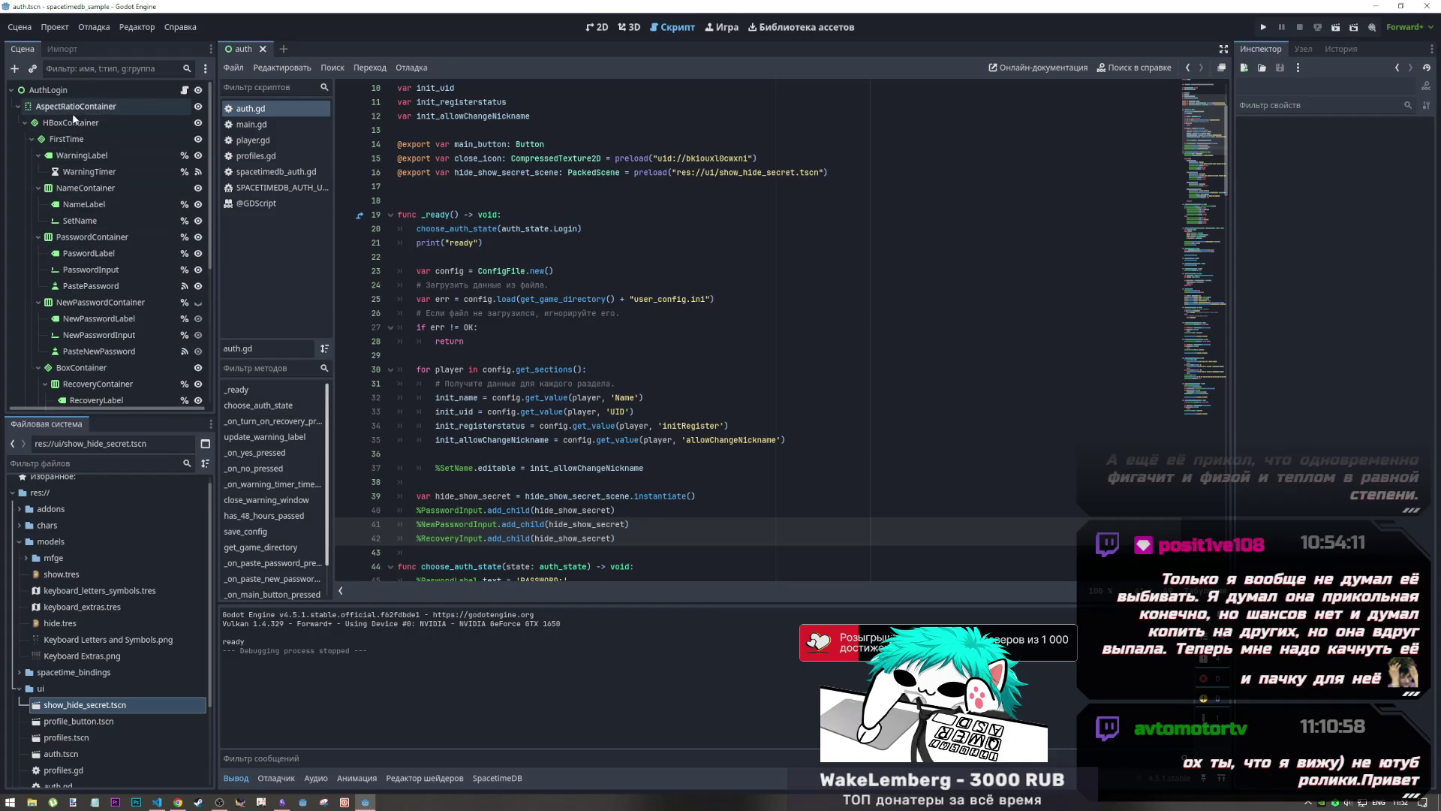
click(75, 91)
click(1372, 204)
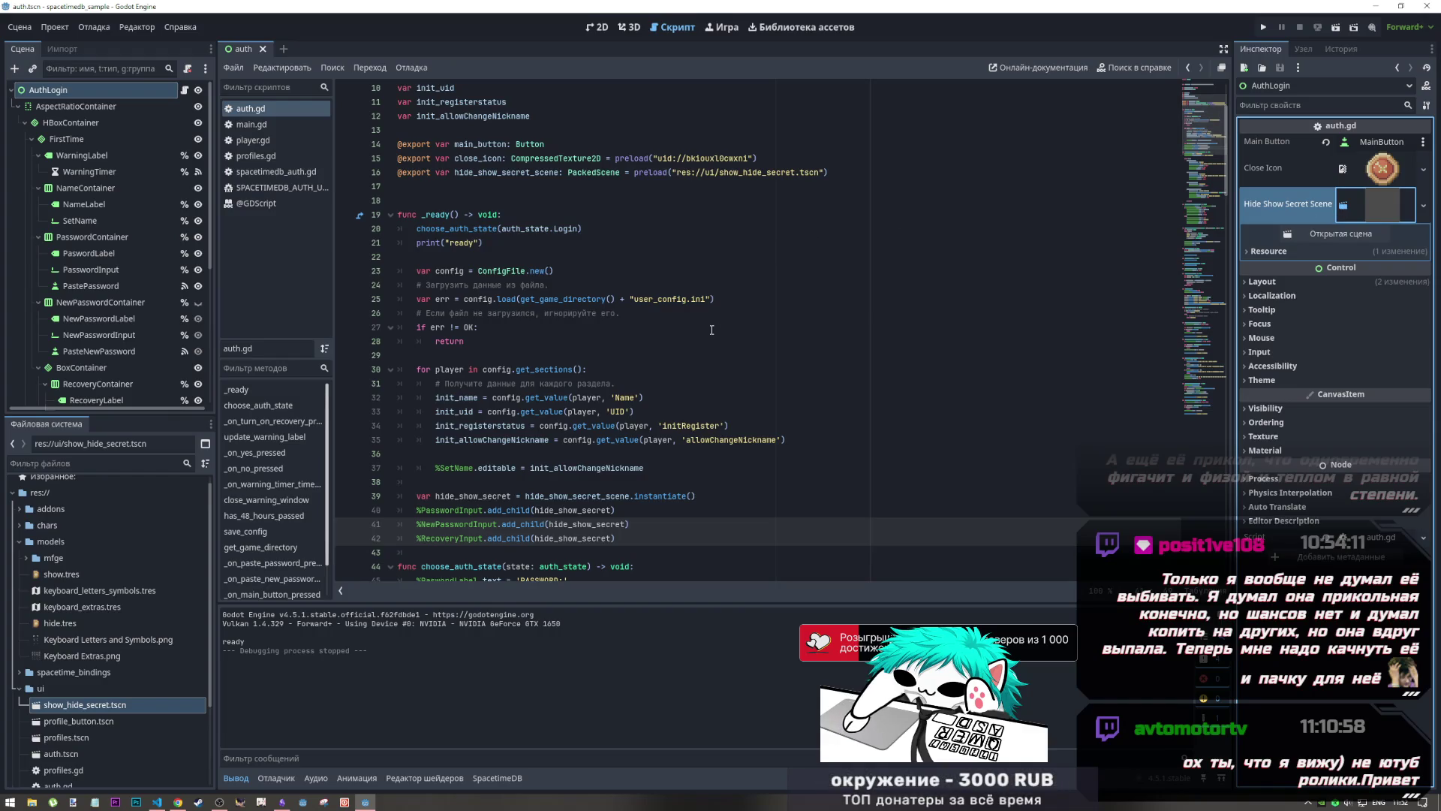
mouse_move(829, 172)
mouse_down()
mouse_move(595, 172)
mouse_move(625, 172)
mouse_up()
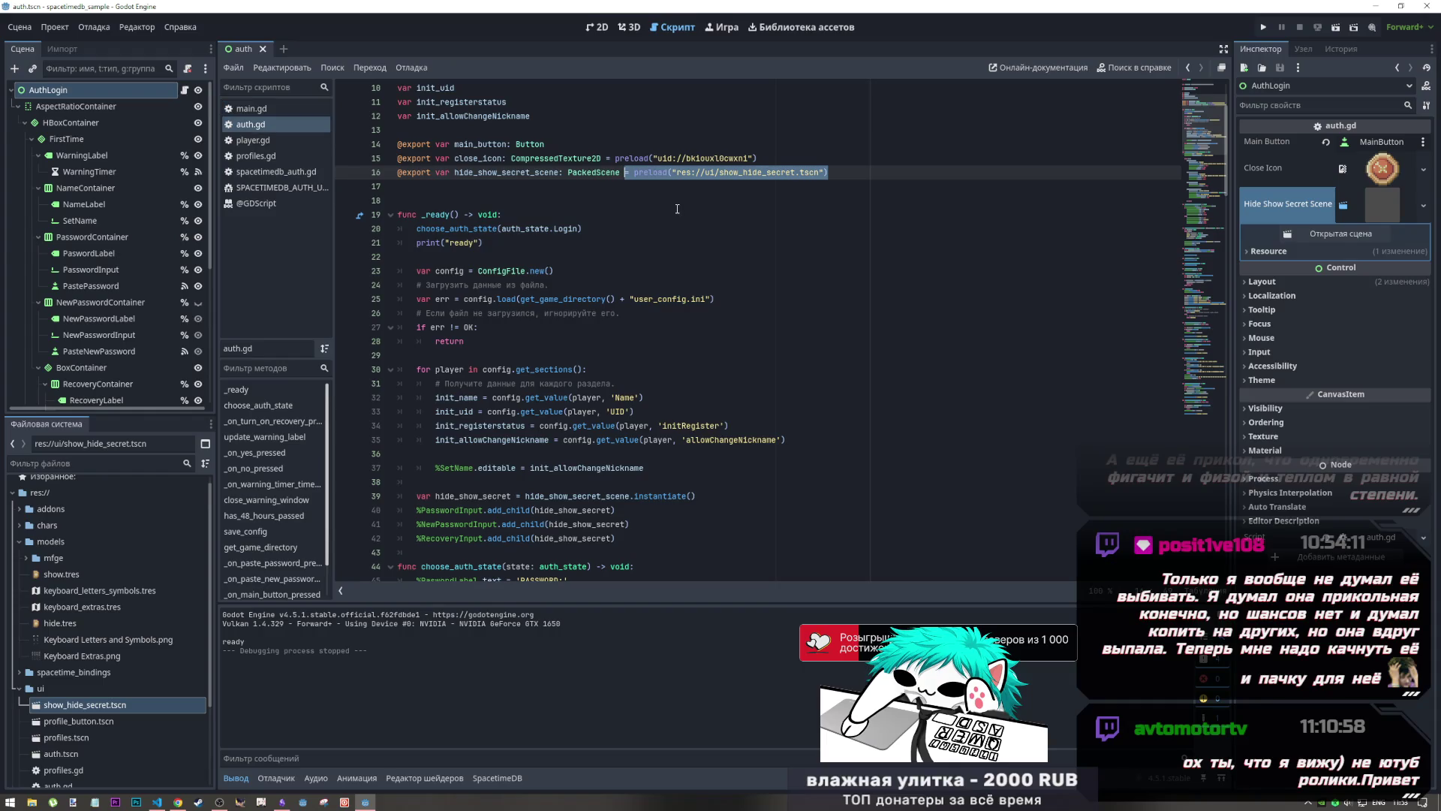
click(637, 172)
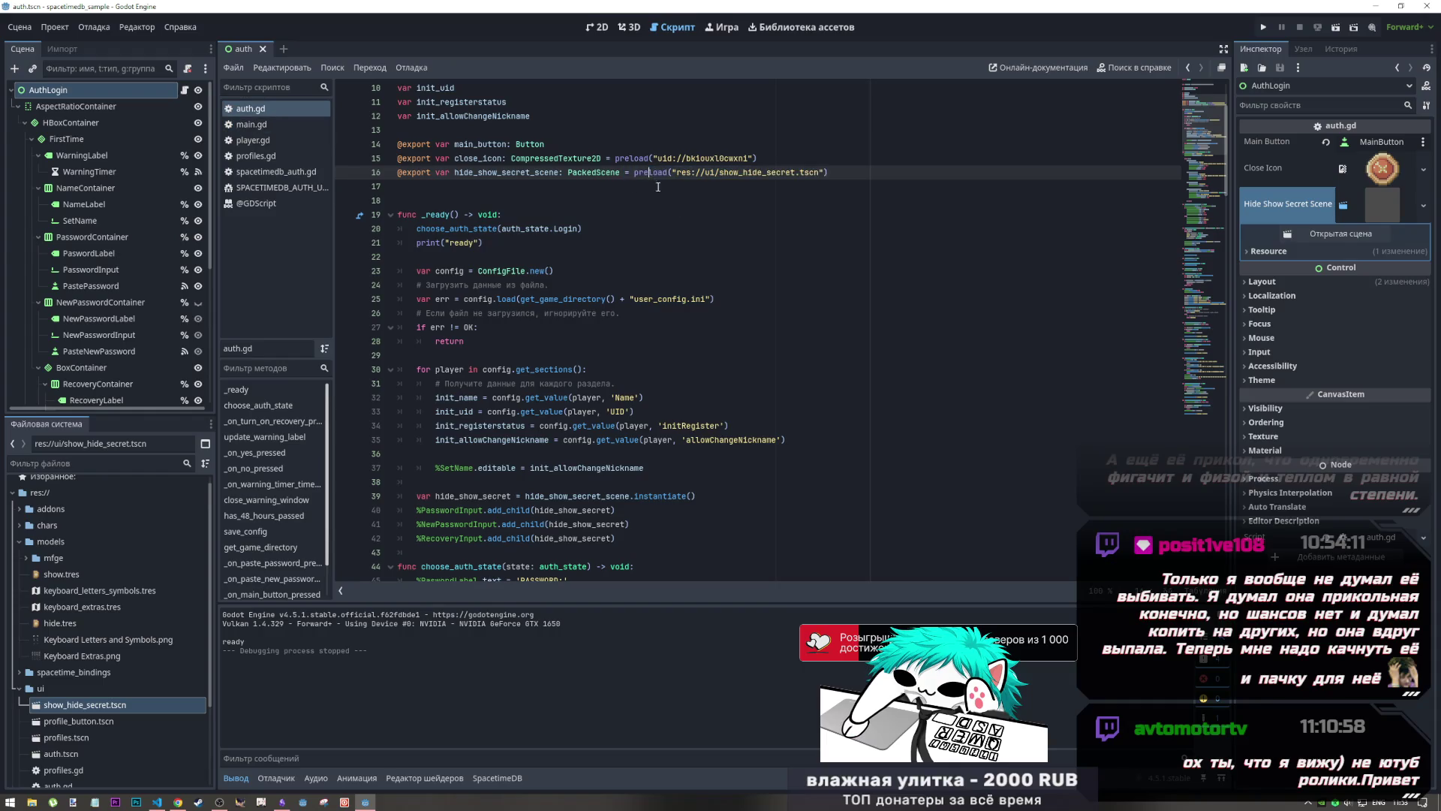
key(BackSpace)
key(BackSpace)
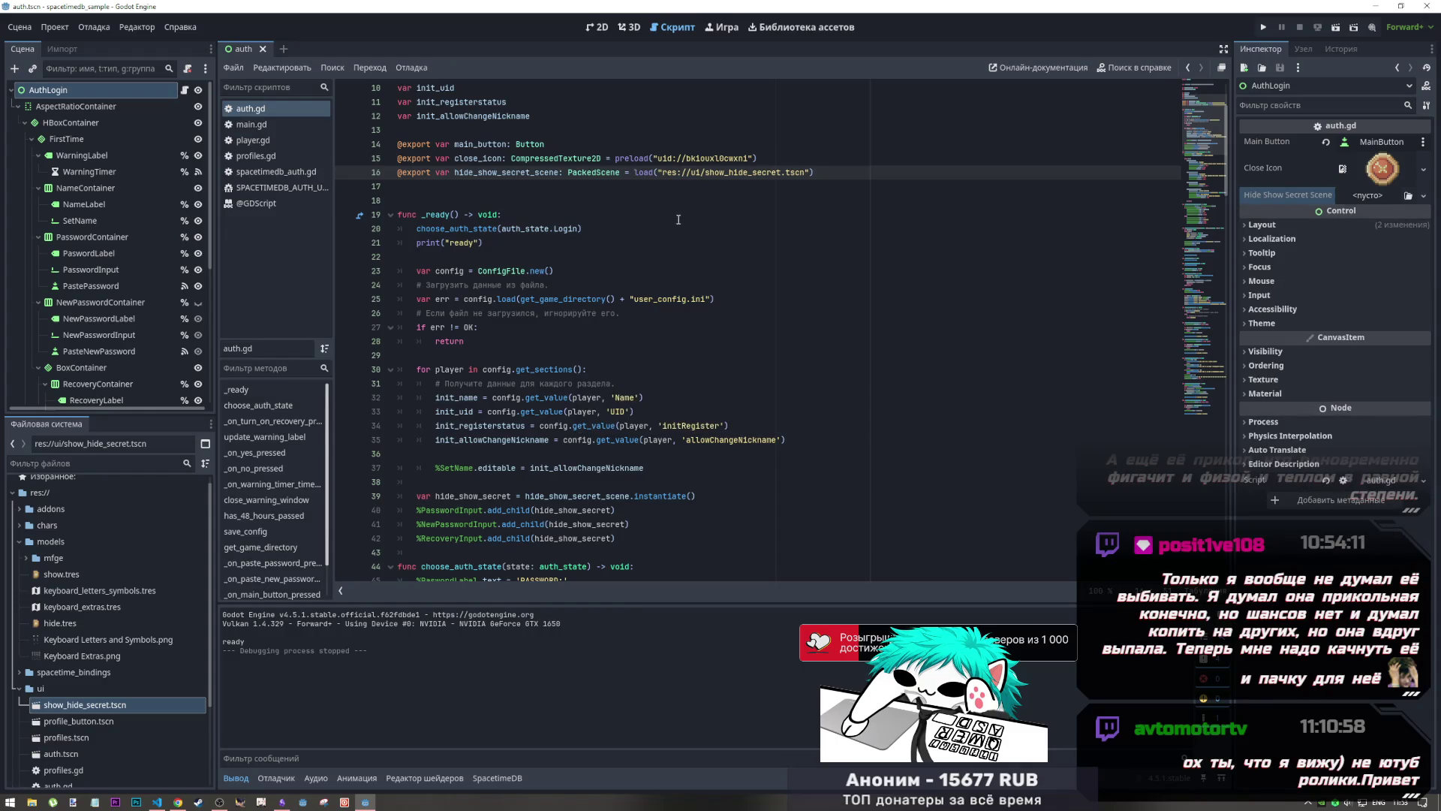
click(1359, 196)
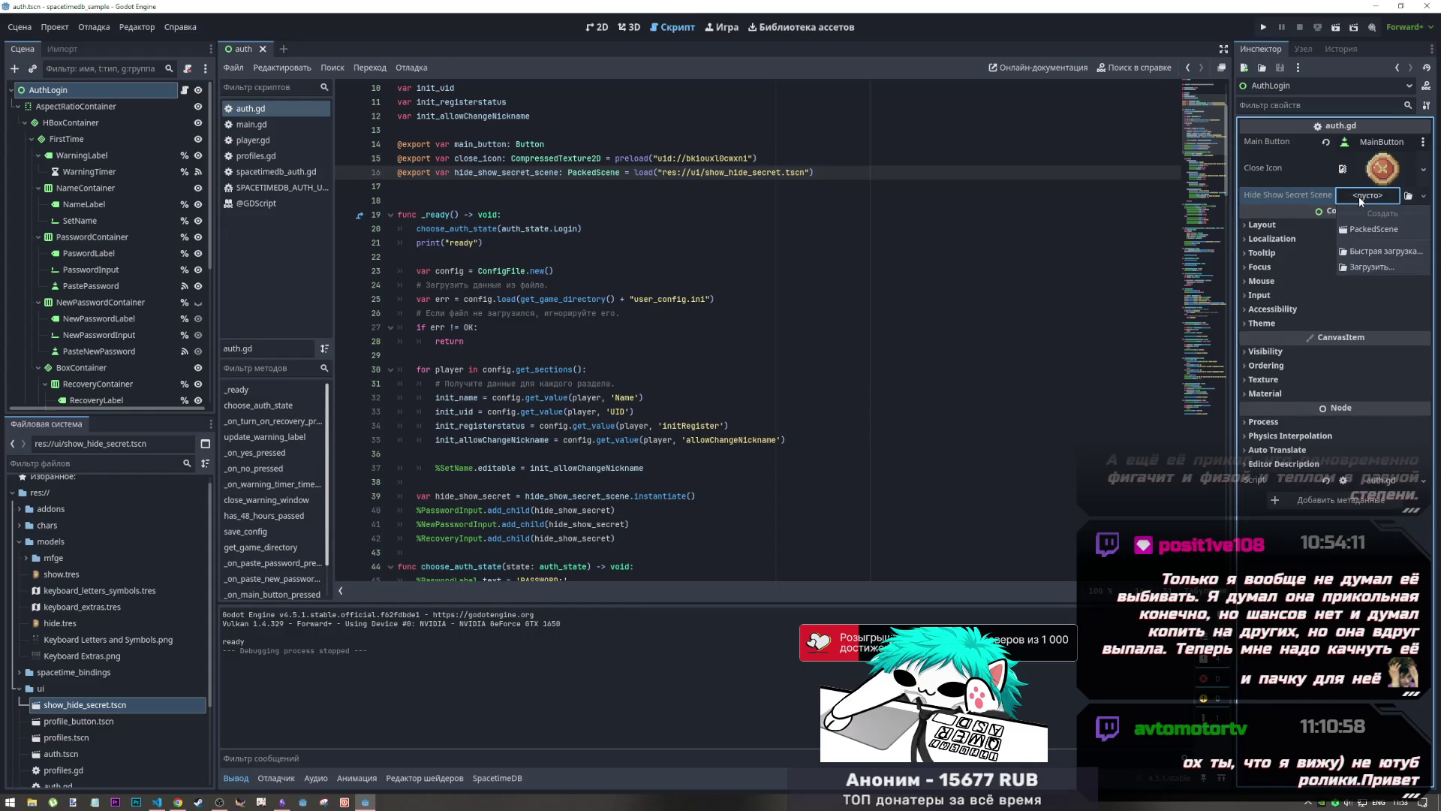
Step: Restore preload on line 16, copy that export line, and switch to the DeepSeek chat
click(639, 172)
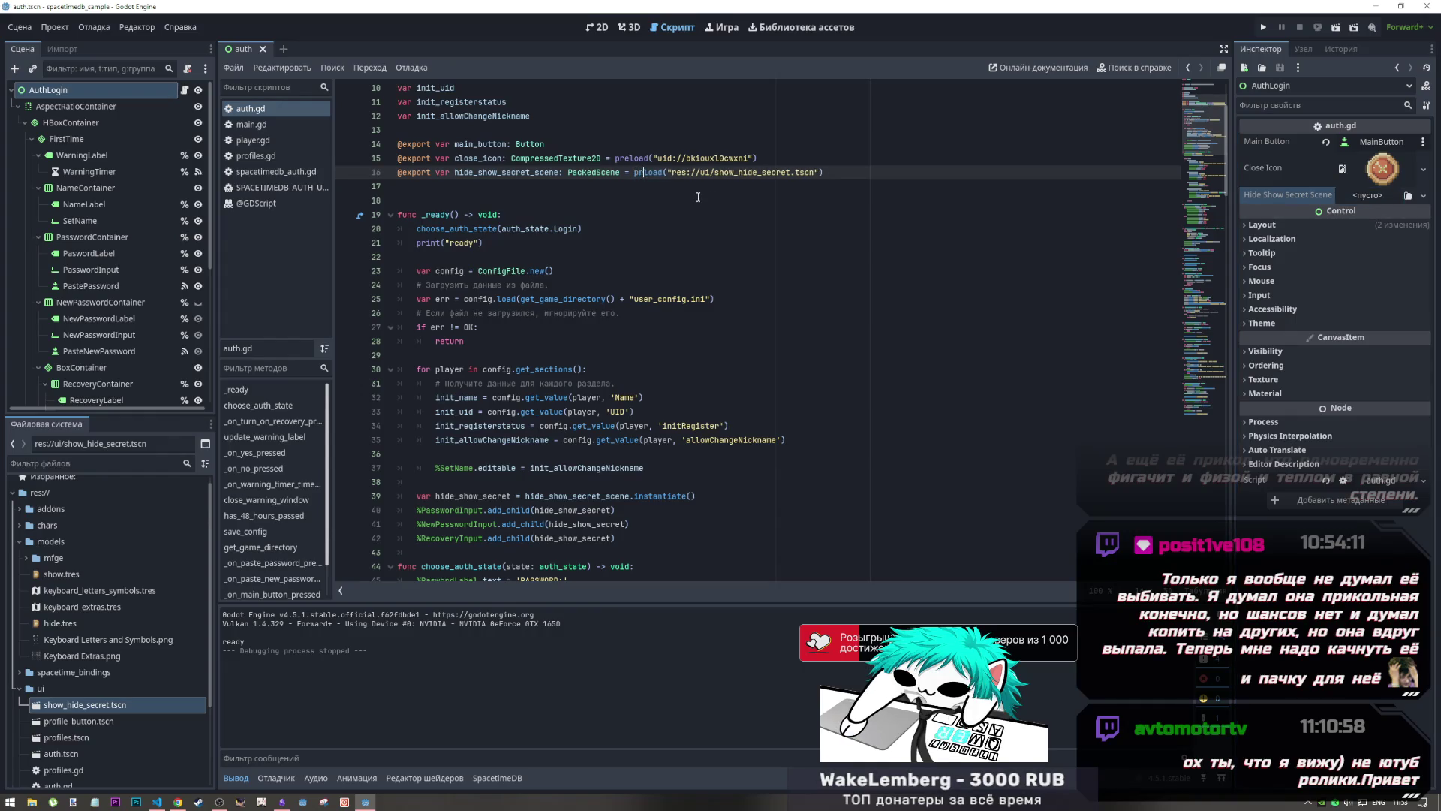
text(preloa)
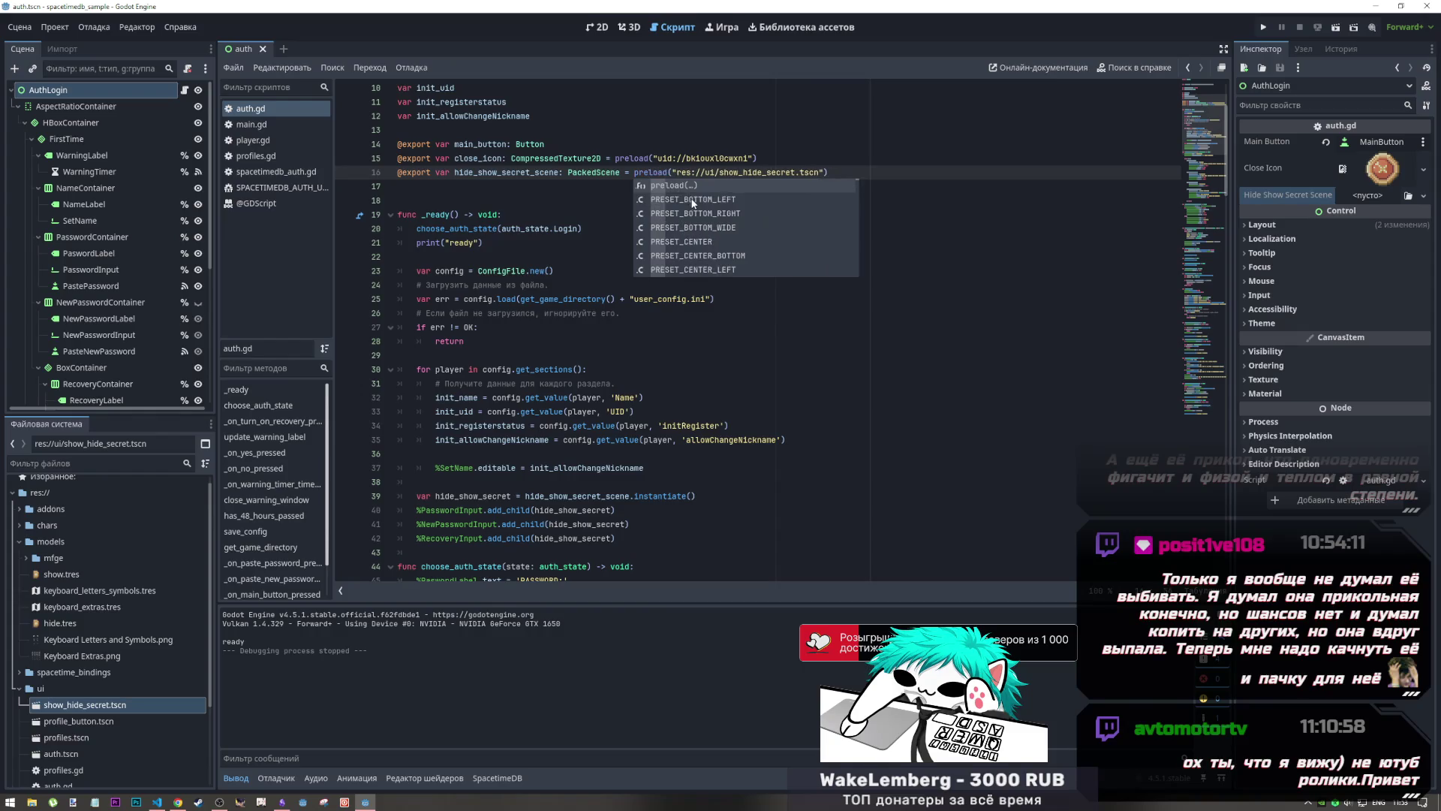
key(Tab)
mouse_move(658, 153)
mouse_down()
mouse_move(375, 147)
mouse_move(364, 170)
mouse_up()
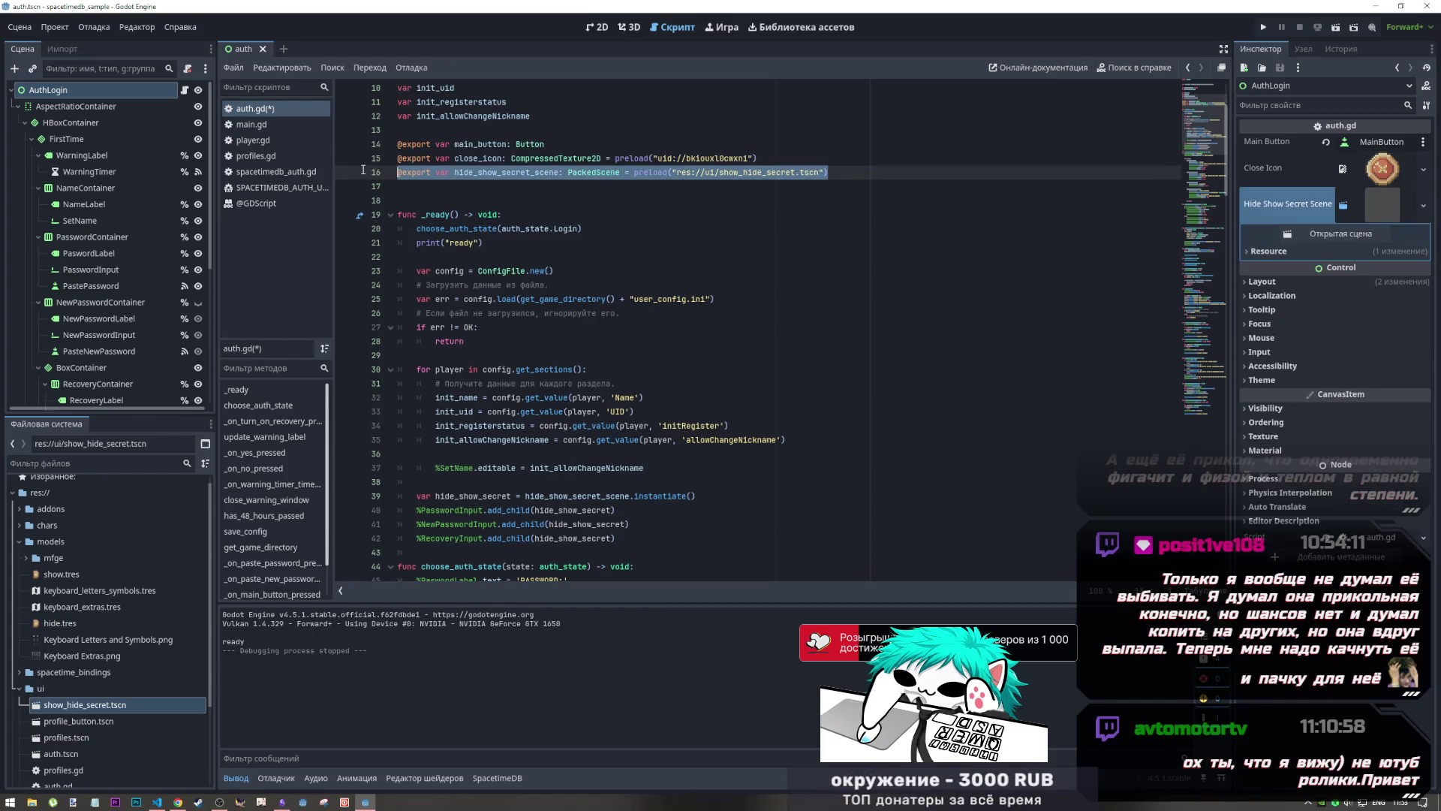
key(ctrl+c)
key(alt+Tab)
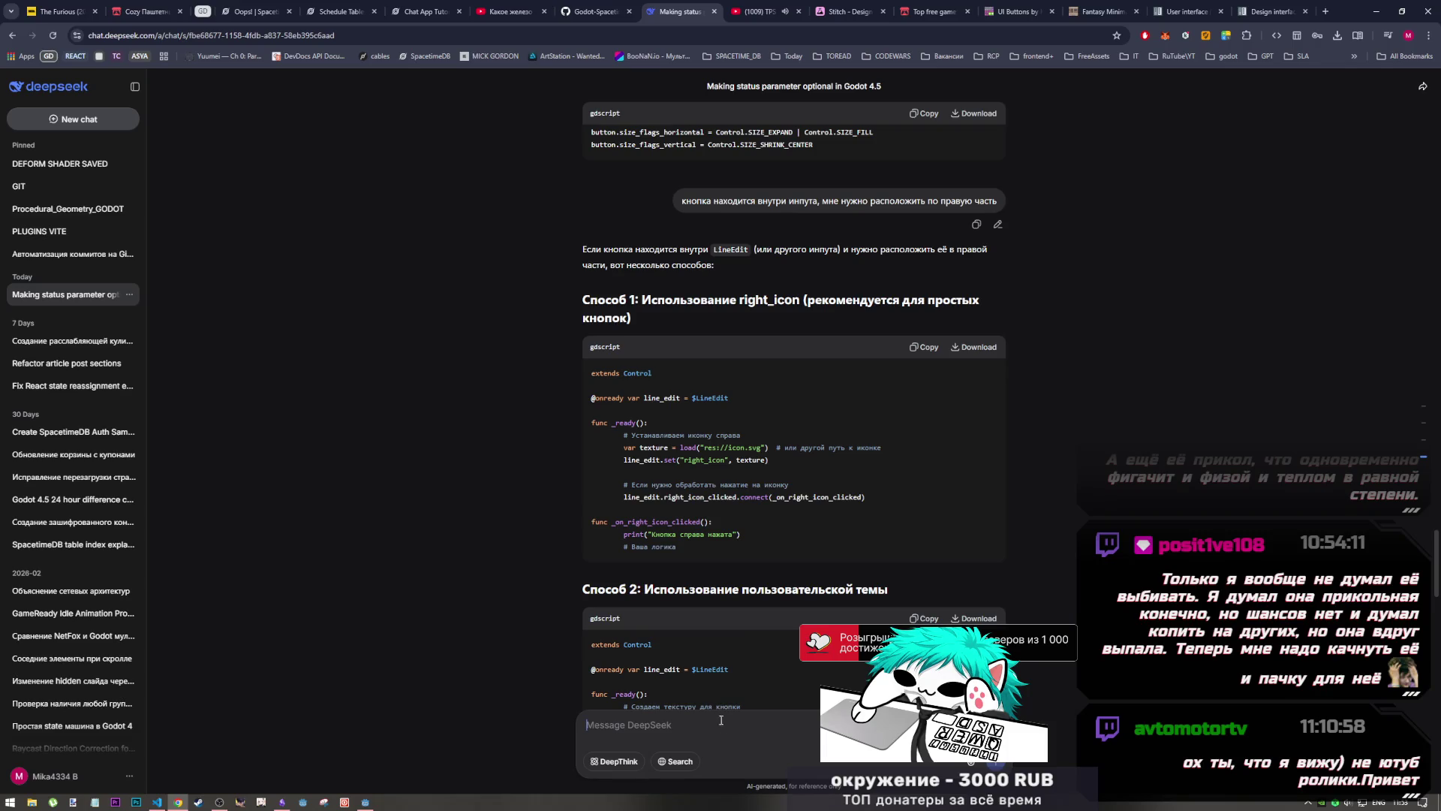
Step: Paste the export line and the four add_child lines 39–42 into the DeepSeek message box
click(792, 719)
key(ctrl+v)
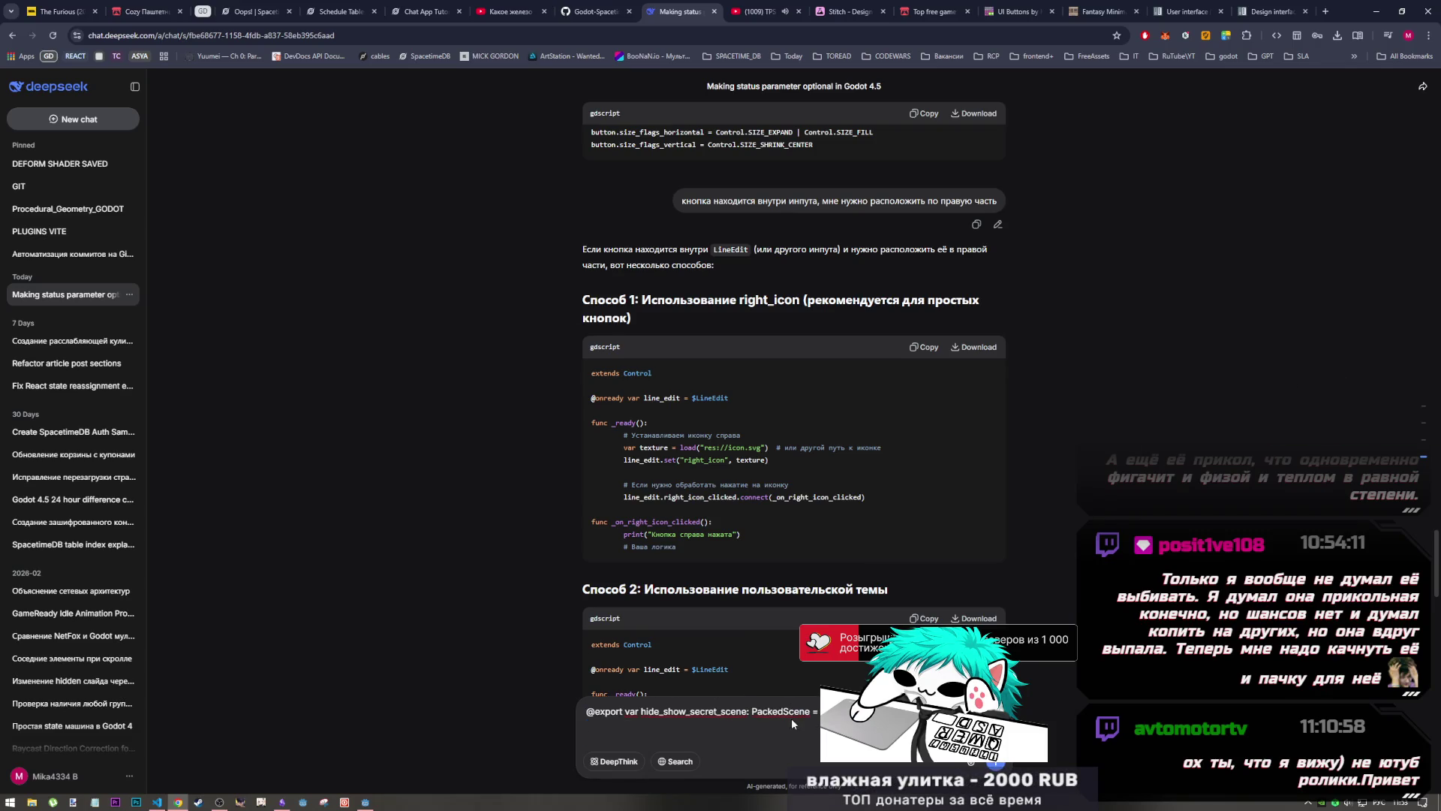
key(alt+Tab)
scroll(687, 333, down, 2)
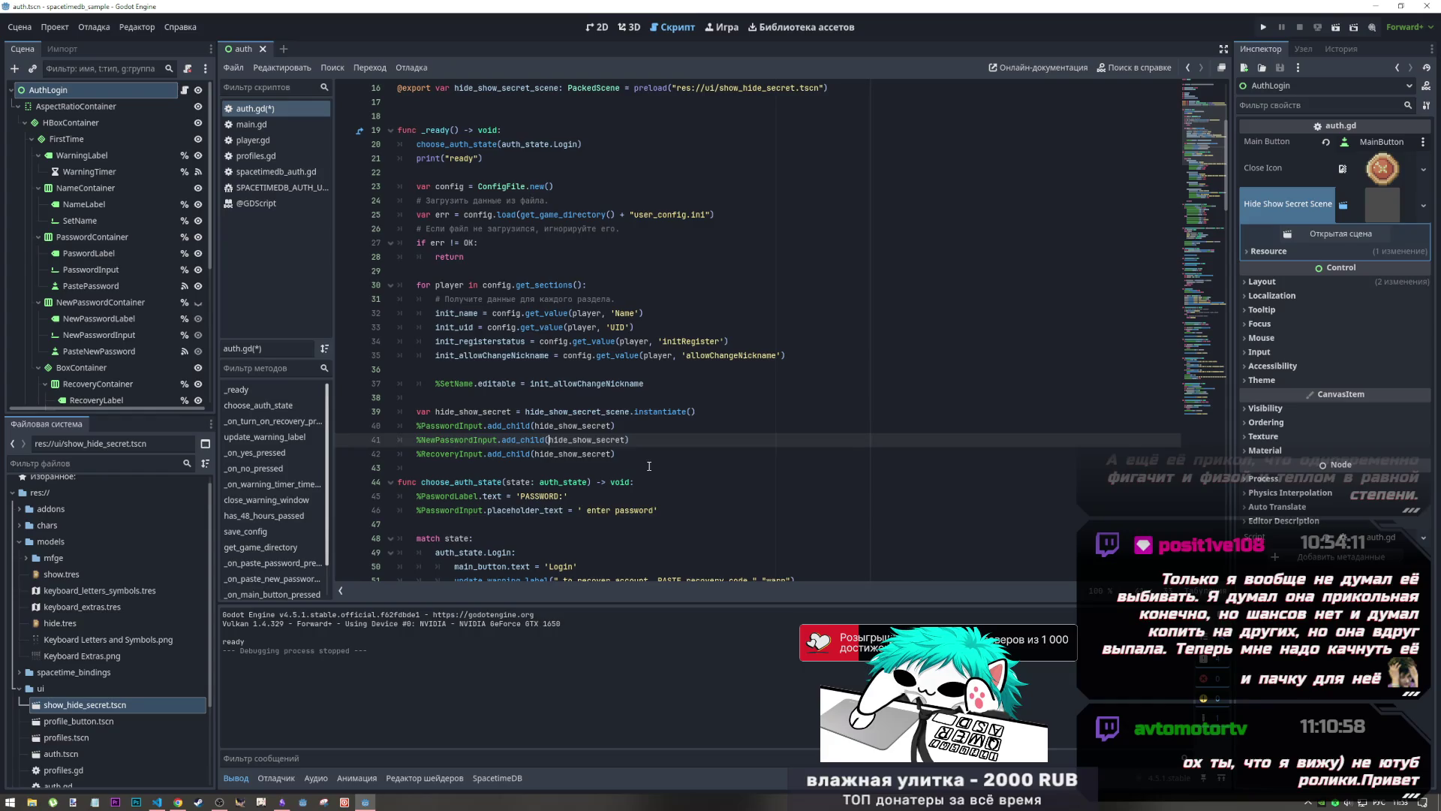
drag(617, 453, 435, 415)
key(ctrl+c)
key(alt+Tab)
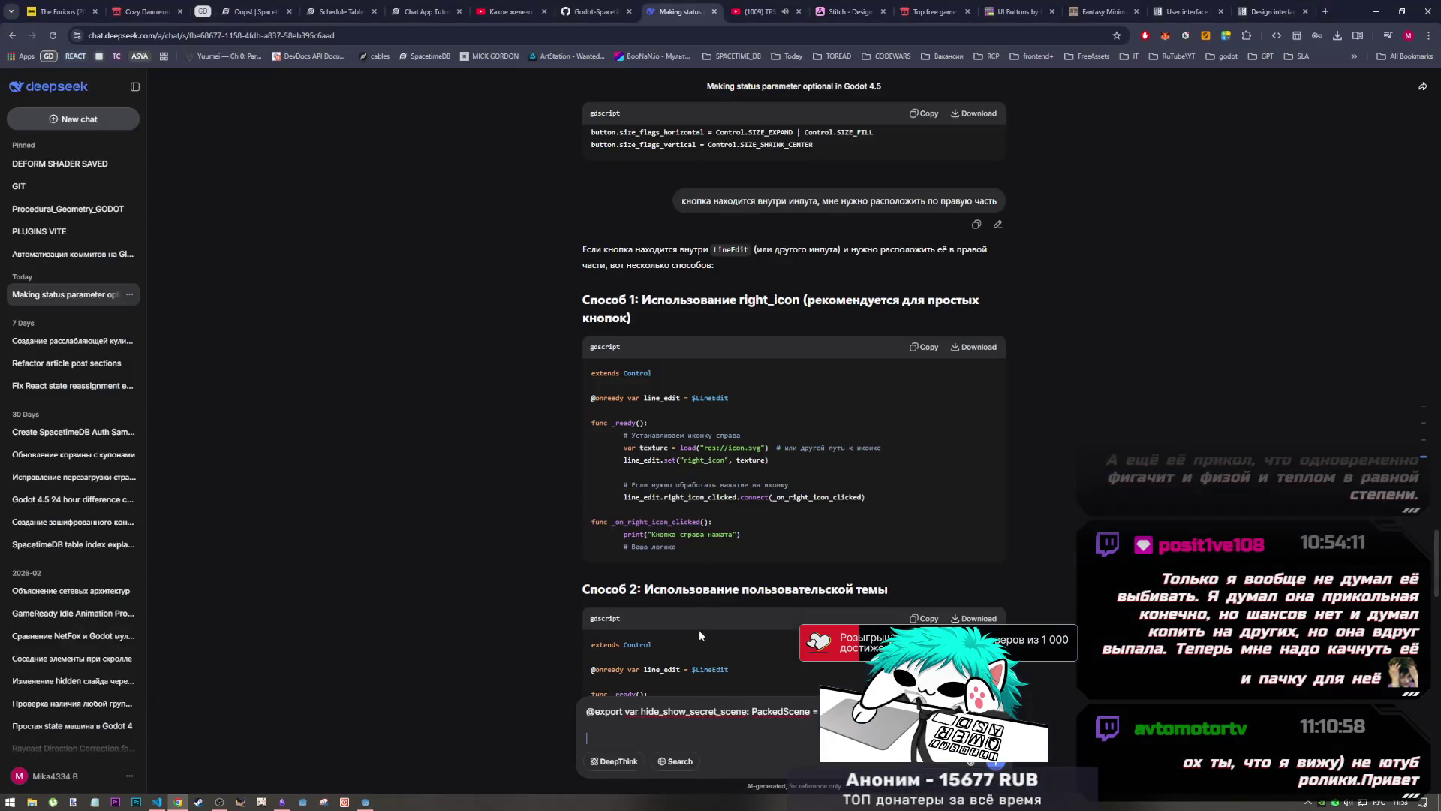
key(ctrl+v)
Step: Add a note that the scene isn't added to different parents and send the message
key(shift+Return)
key(shift+Return)
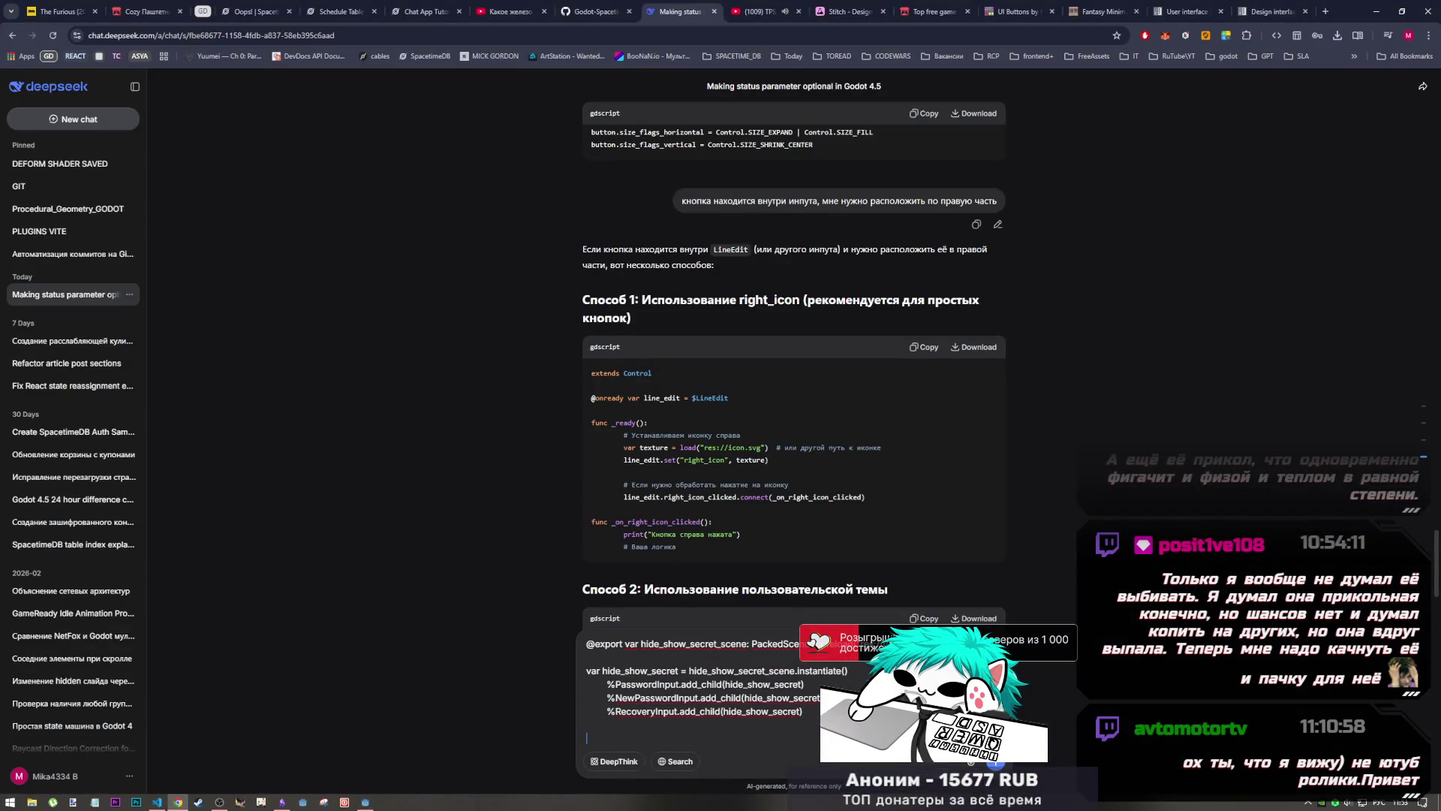
text(yt)
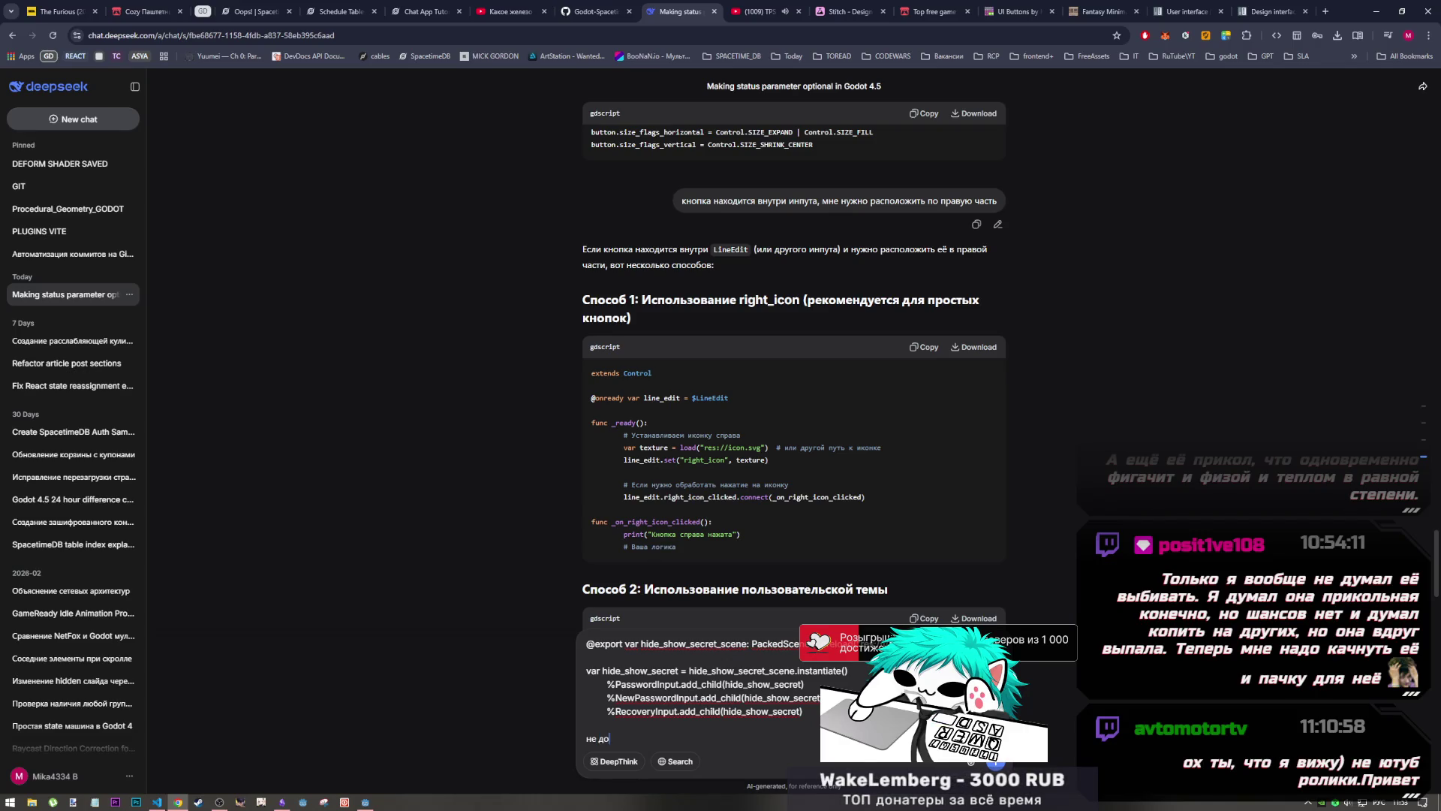
text( добавляет)
text( сц)
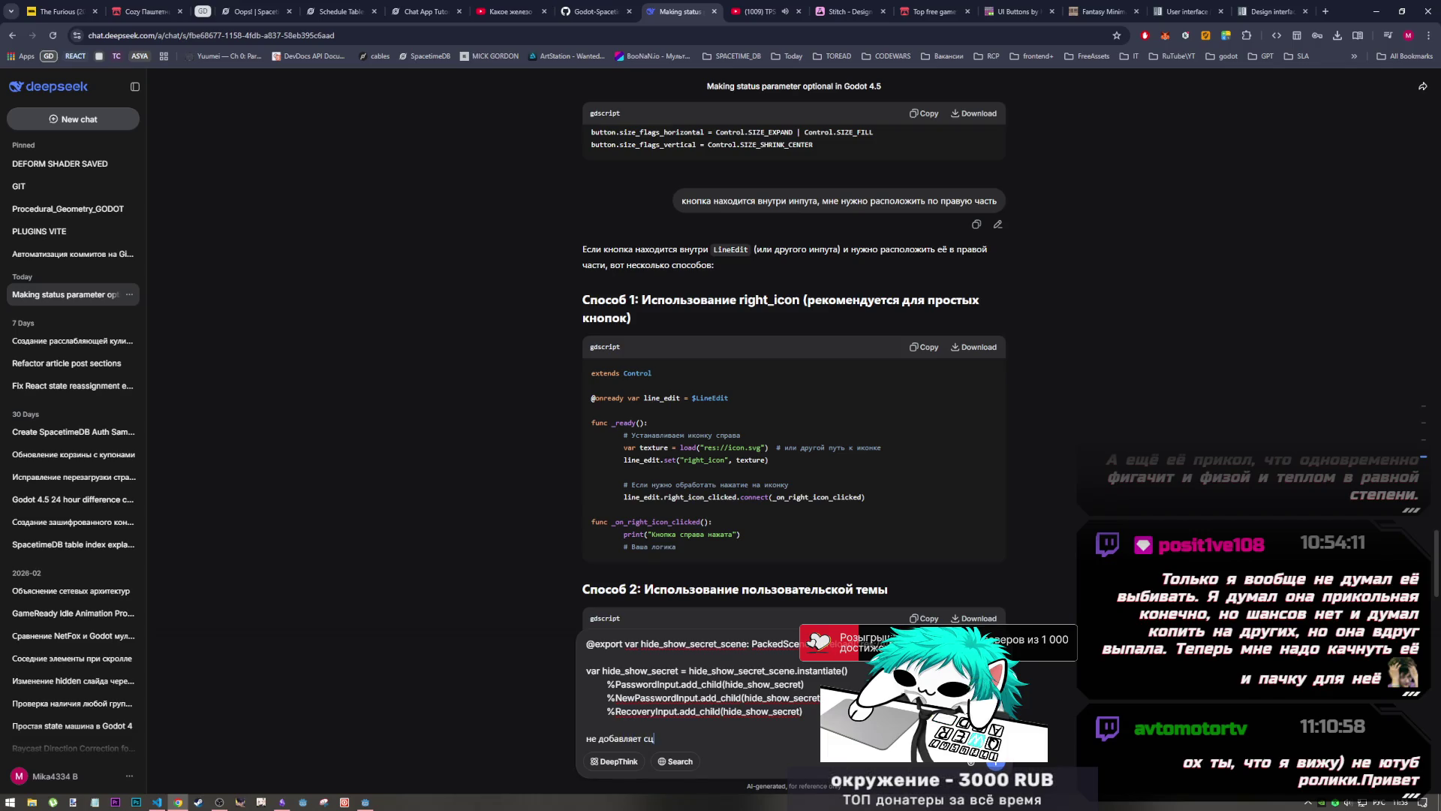
text(ену в)
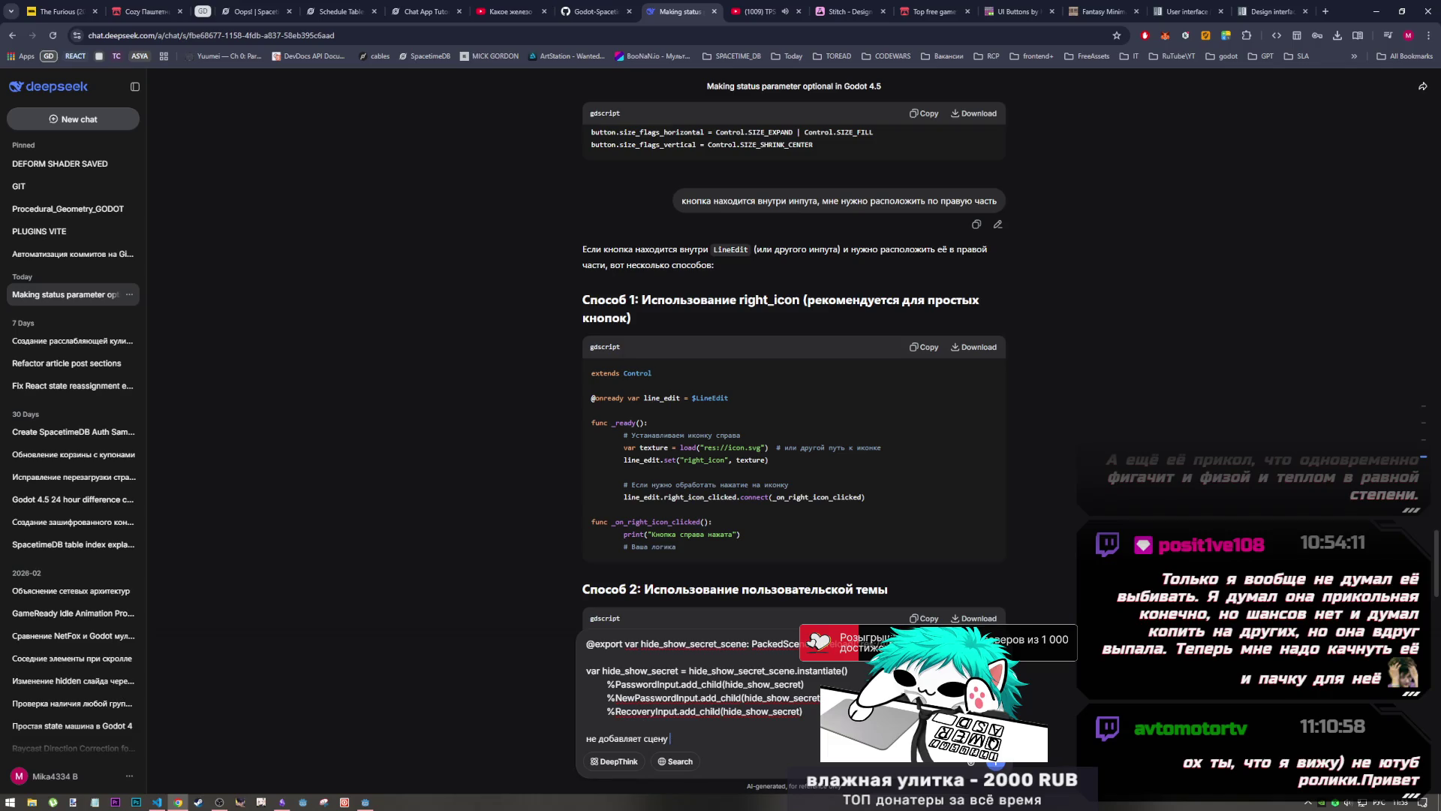
key(BackSpace)
text(ы)
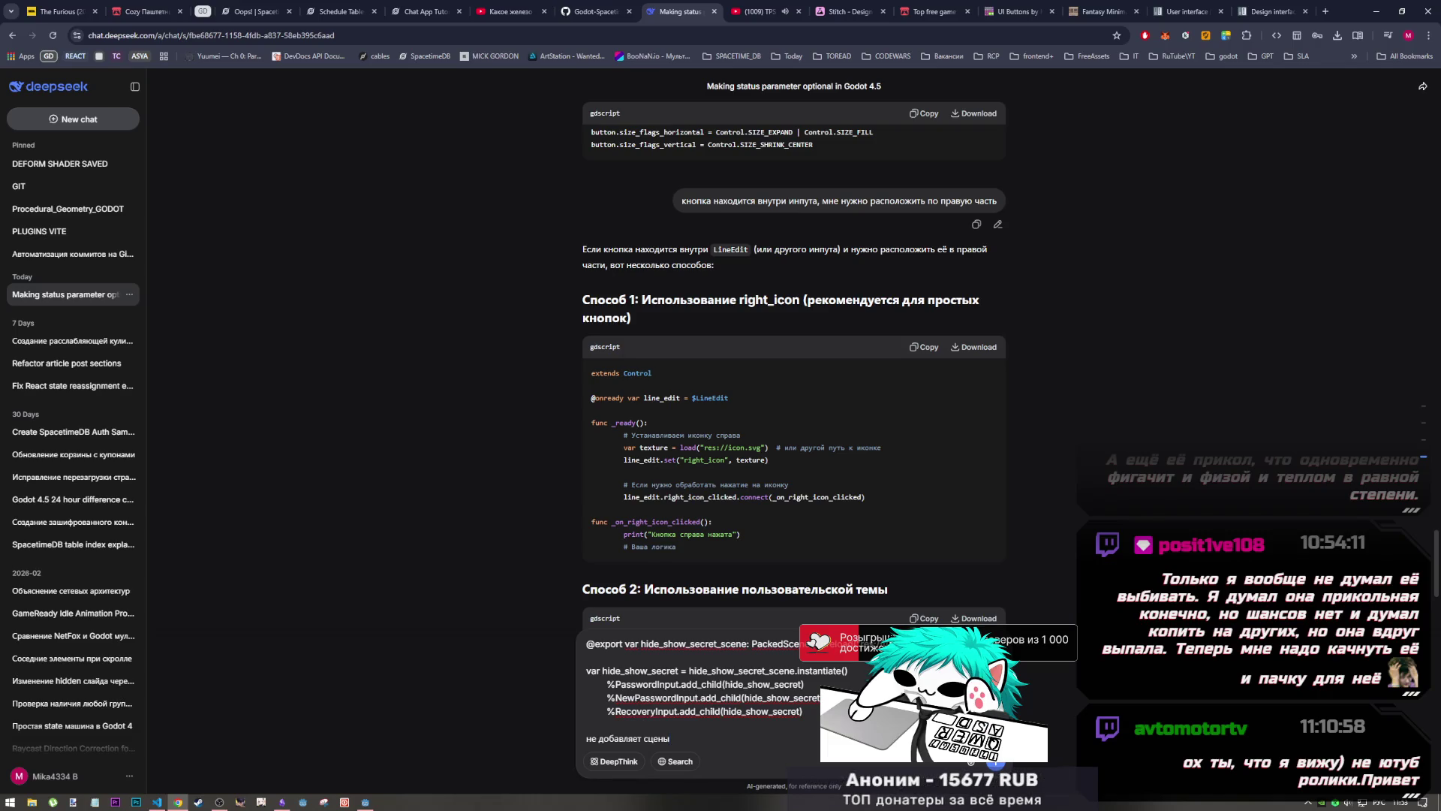
text(у в ра)
text(зные родители)
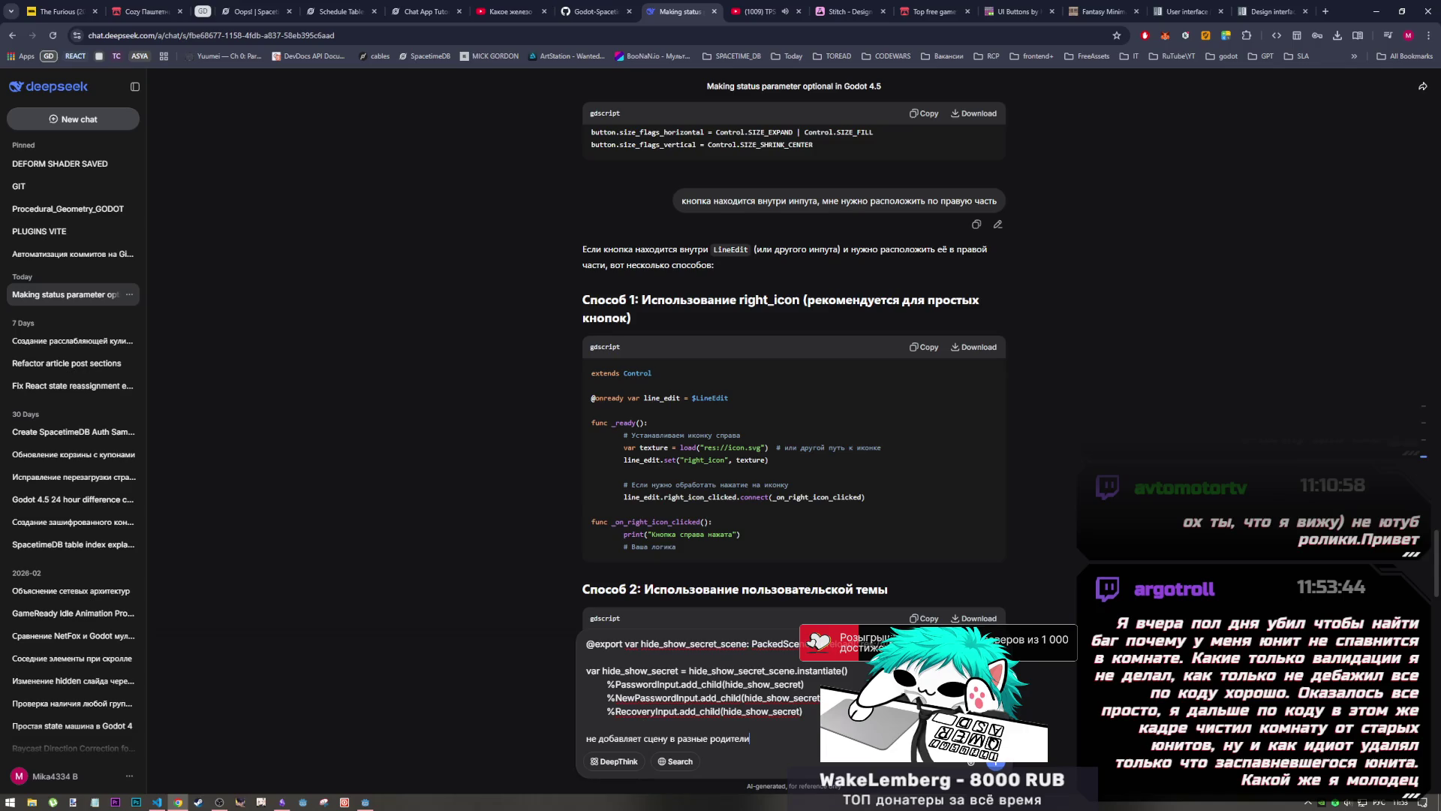
key(Return)
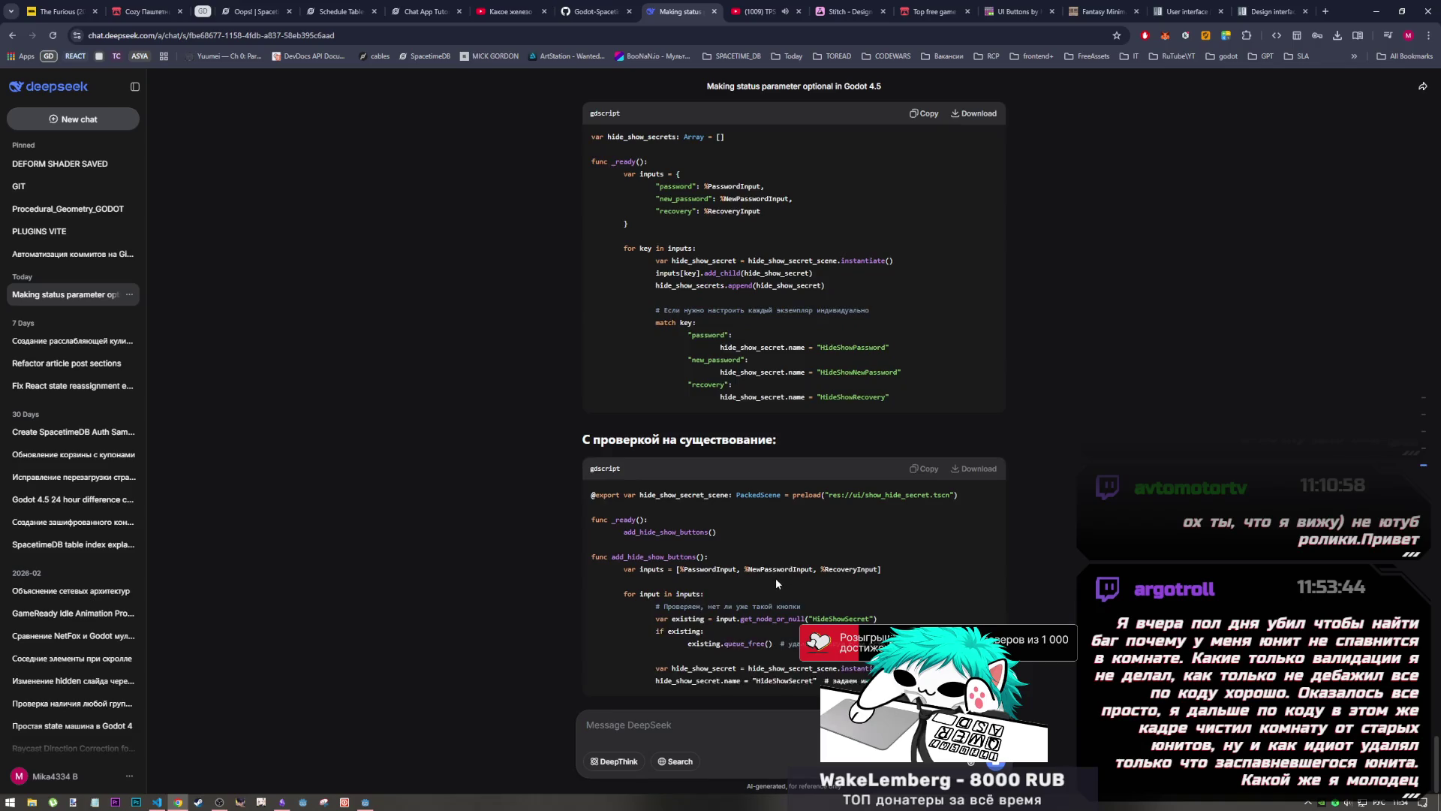
Step: Scroll DeepSeek's reply down to the SceneTree duplication example, then return to auth.gd in Godot
scroll(773, 582, up, 10)
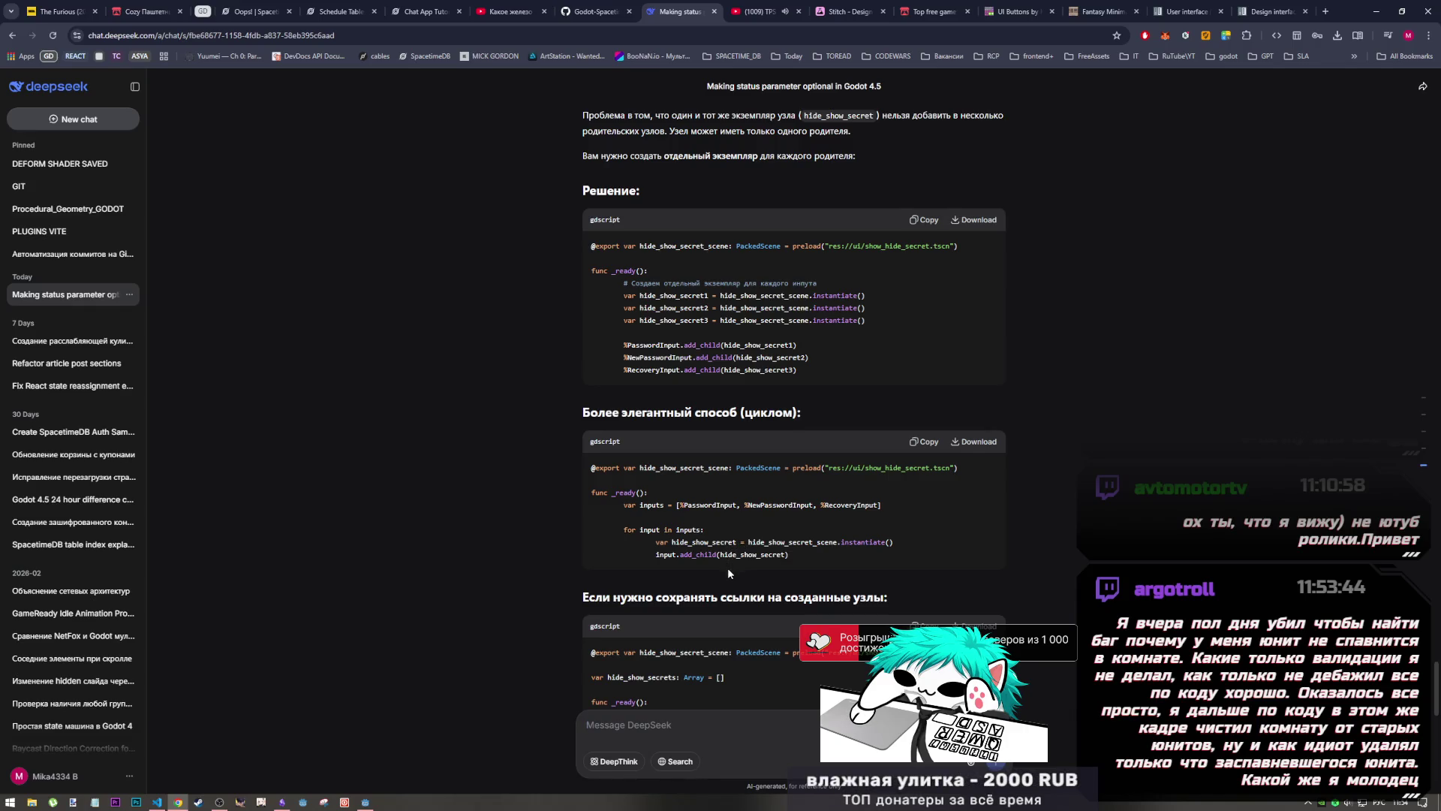
scroll(726, 578, down, 2)
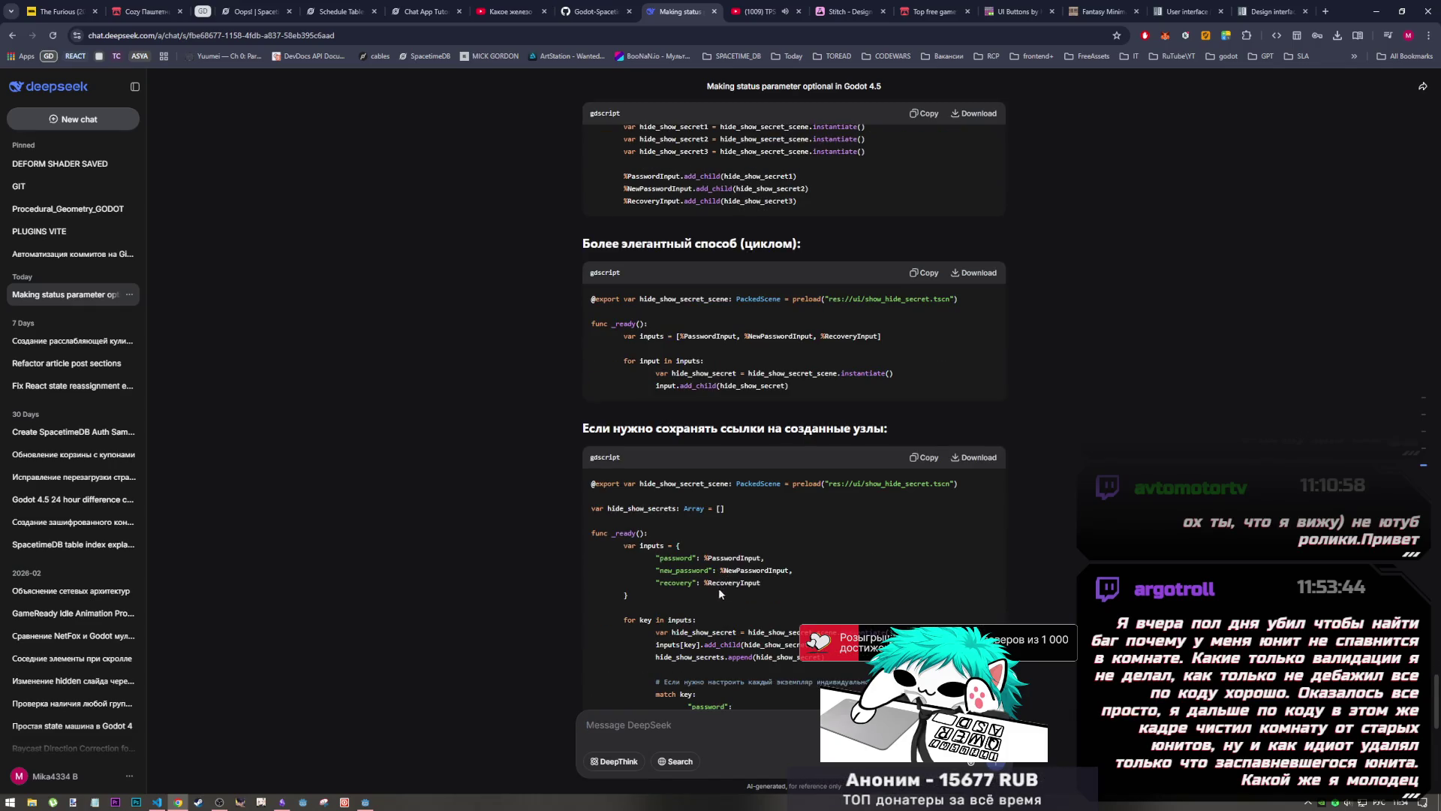
scroll(719, 588, down, 2)
scroll(719, 595, down, 3)
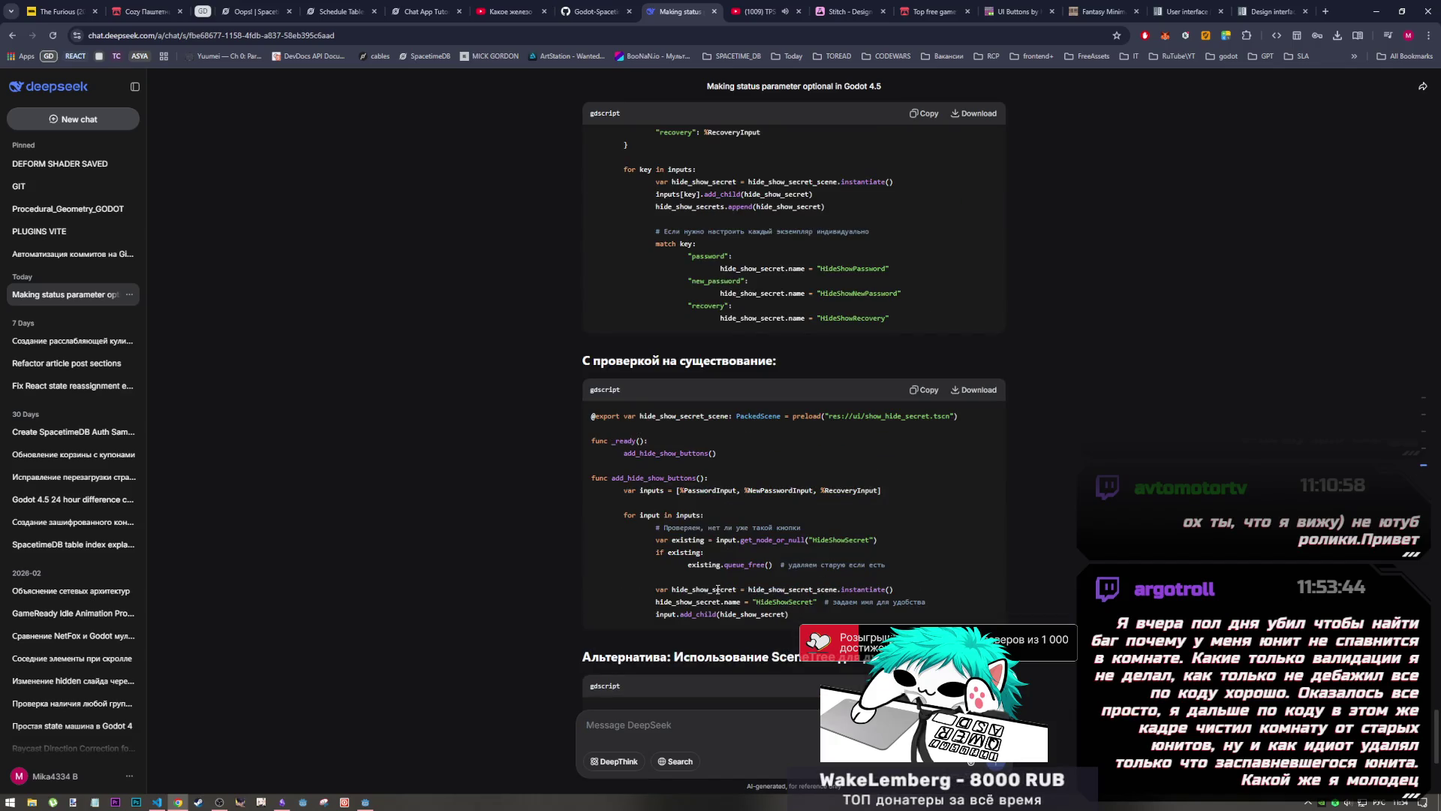
scroll(717, 589, up, 2)
scroll(717, 590, down, 3)
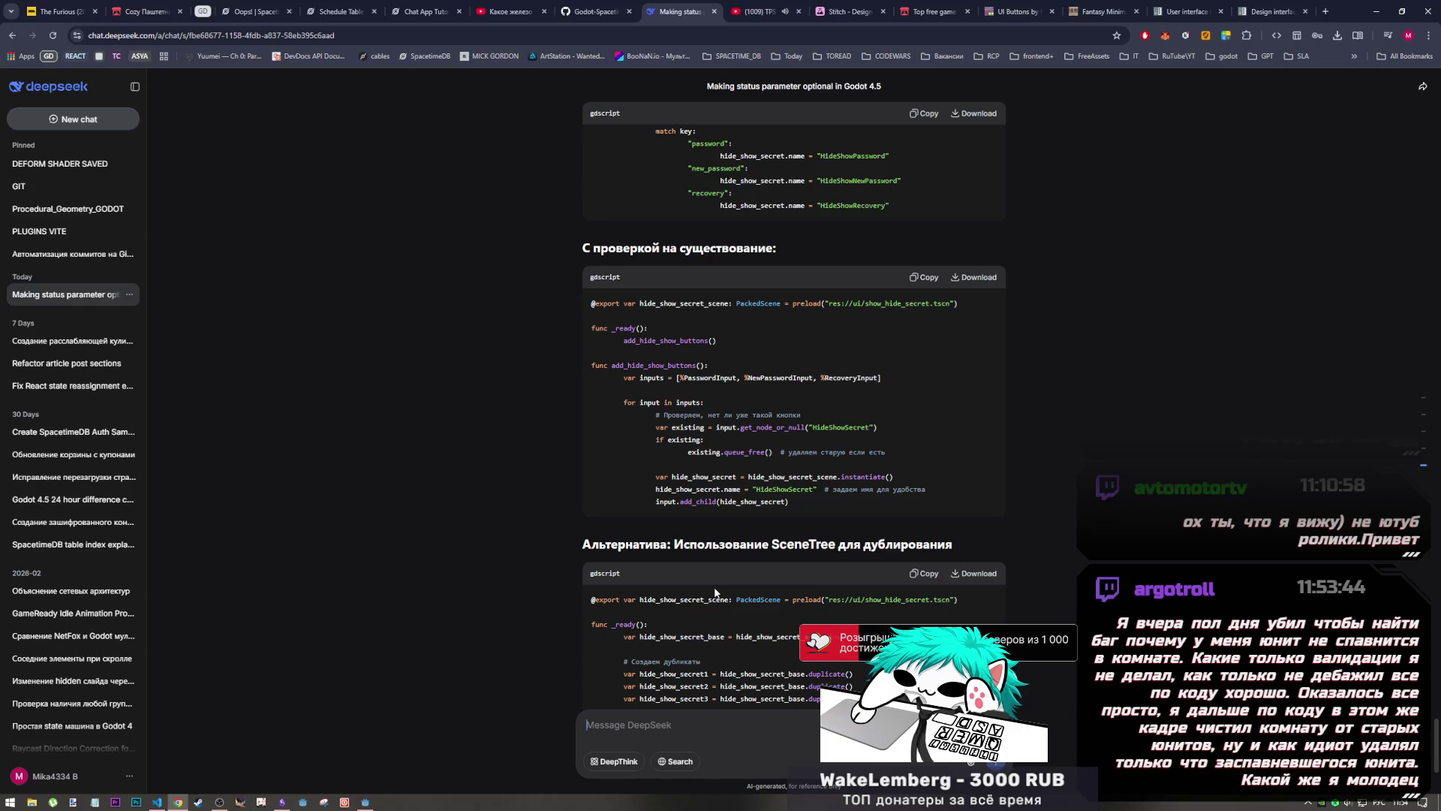
key(alt+Tab)
key(alt+Tab)
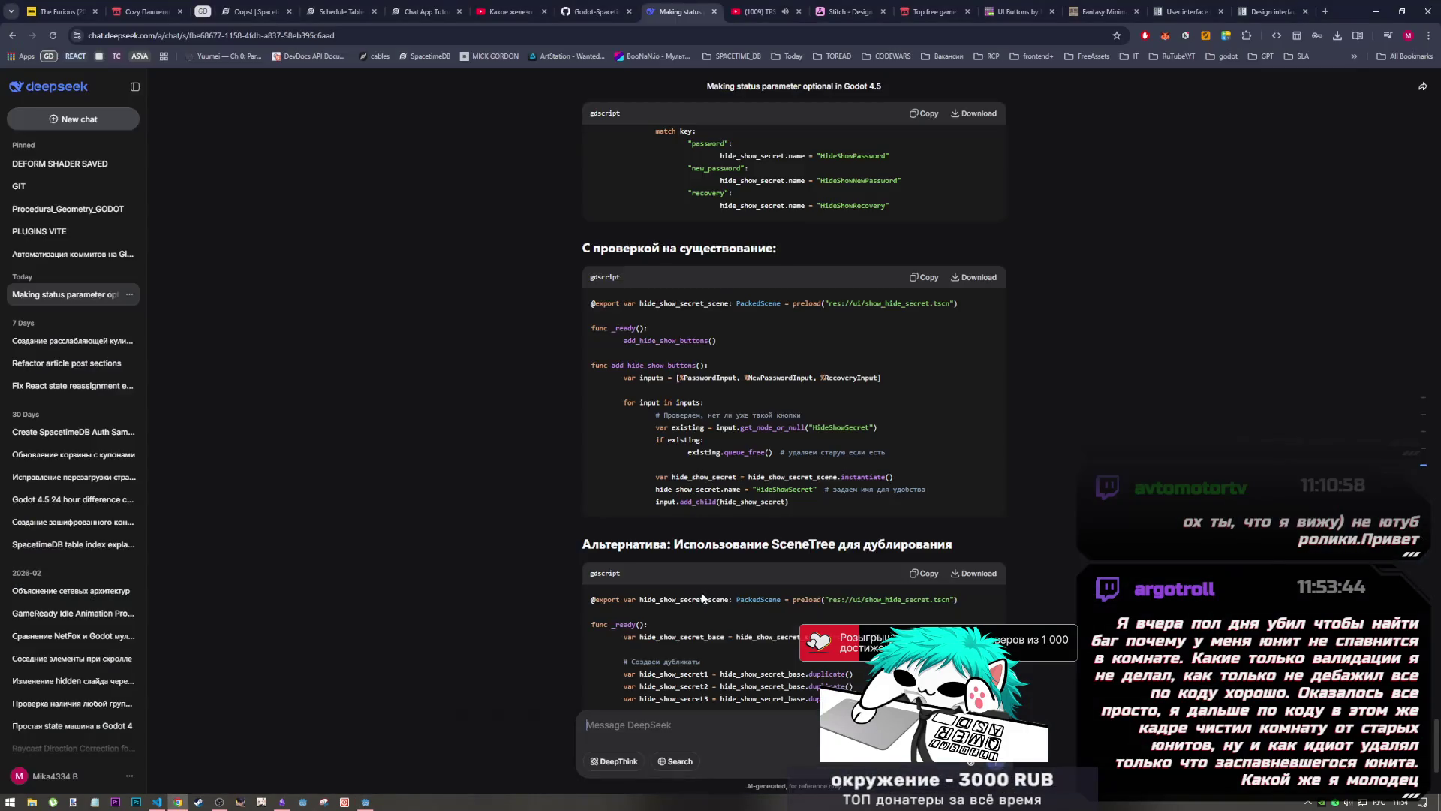
key(alt+Tab)
key(alt+Tab)
key(alt+Tab)
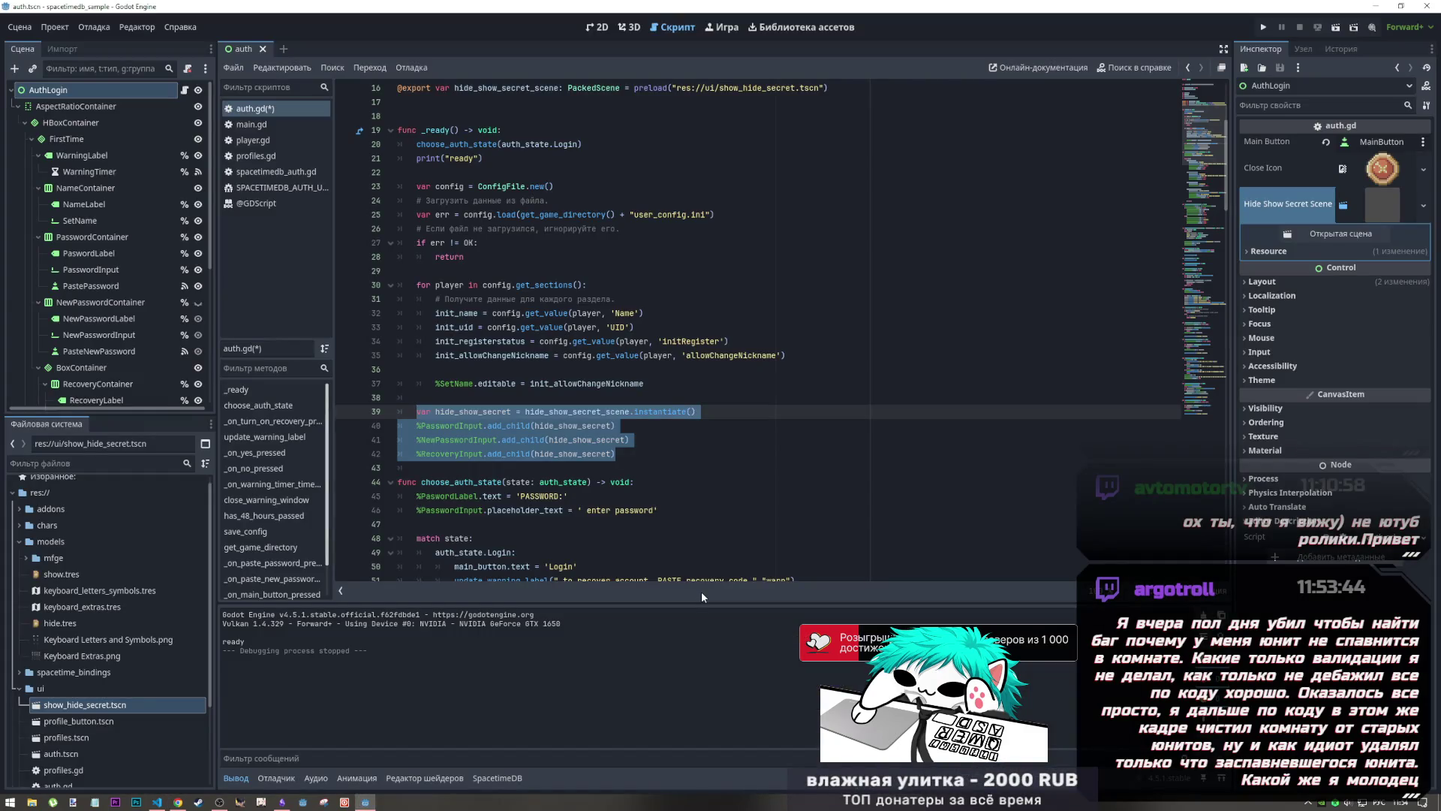
key(alt+Tab)
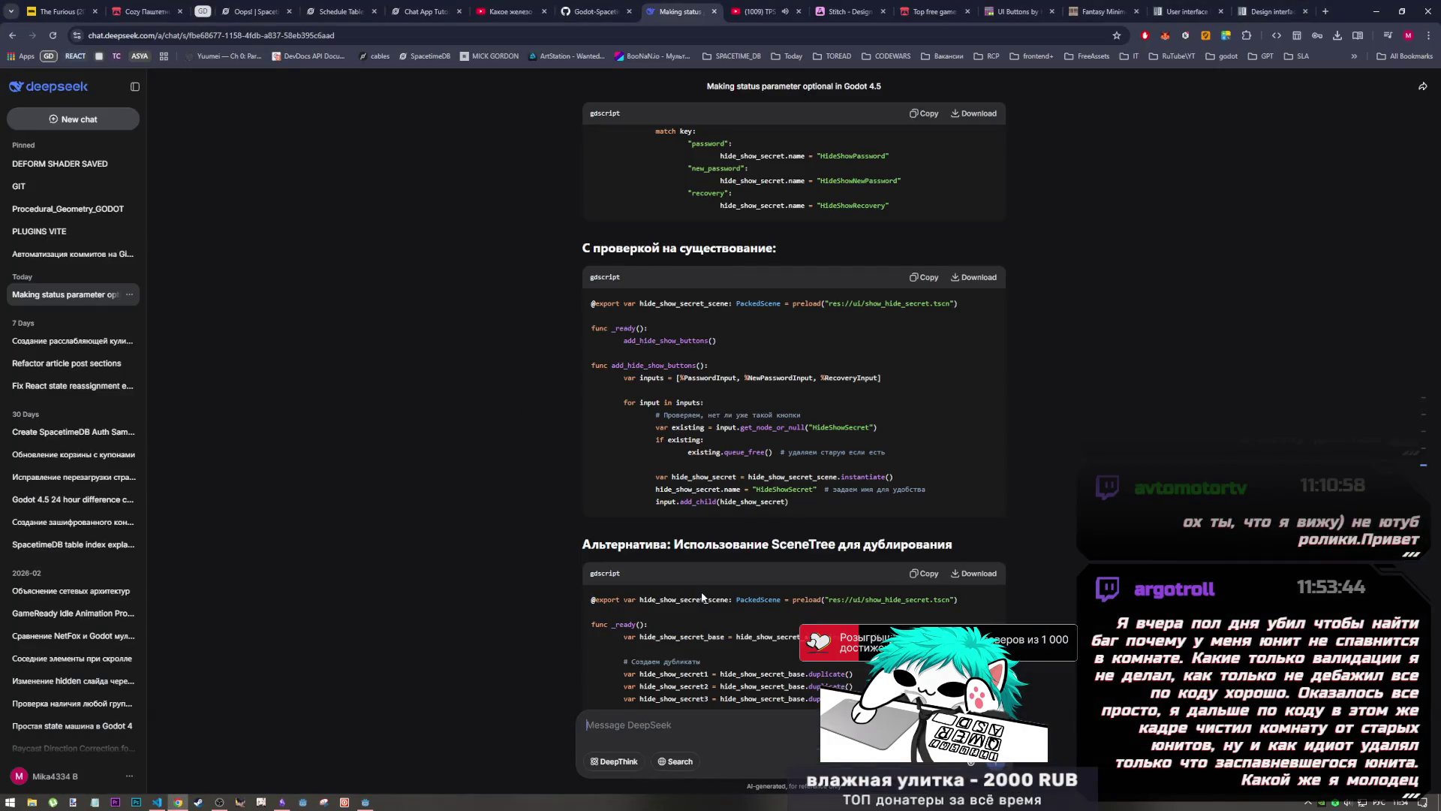
Step: Select just .duplicate() in DeepSeek's SceneTree duplication code example
scroll(702, 593, down, 2)
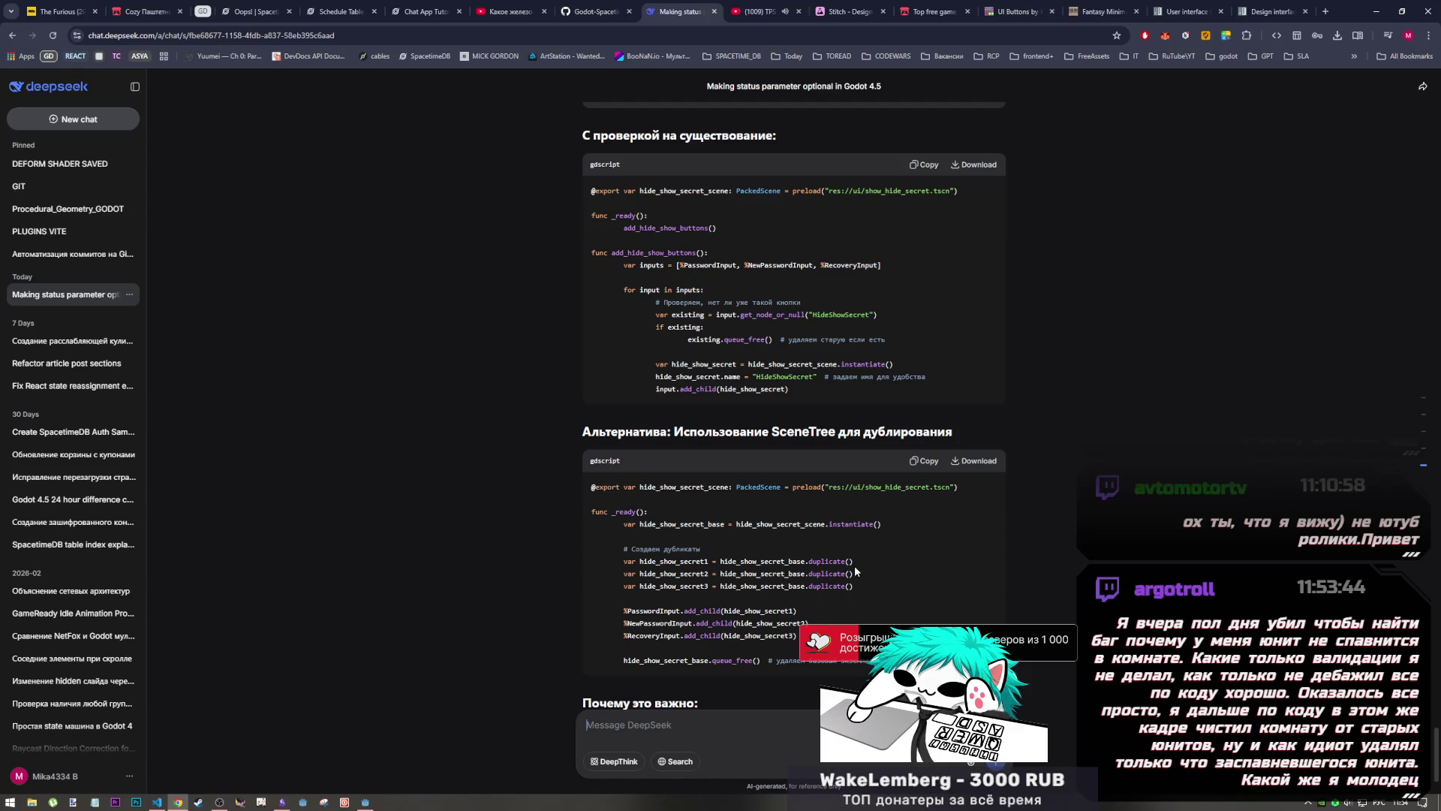
drag(854, 563, 721, 562)
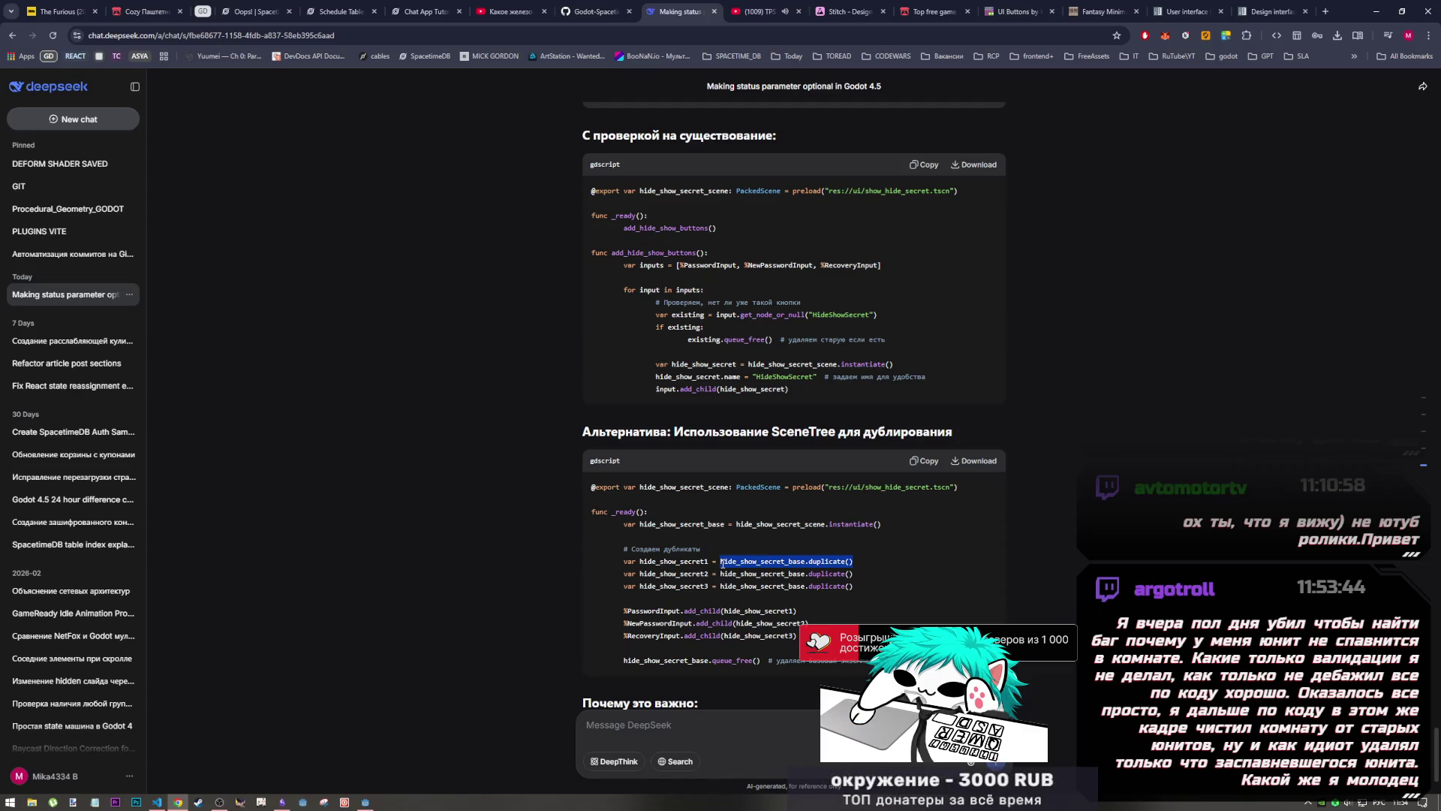
drag(853, 562, 725, 562)
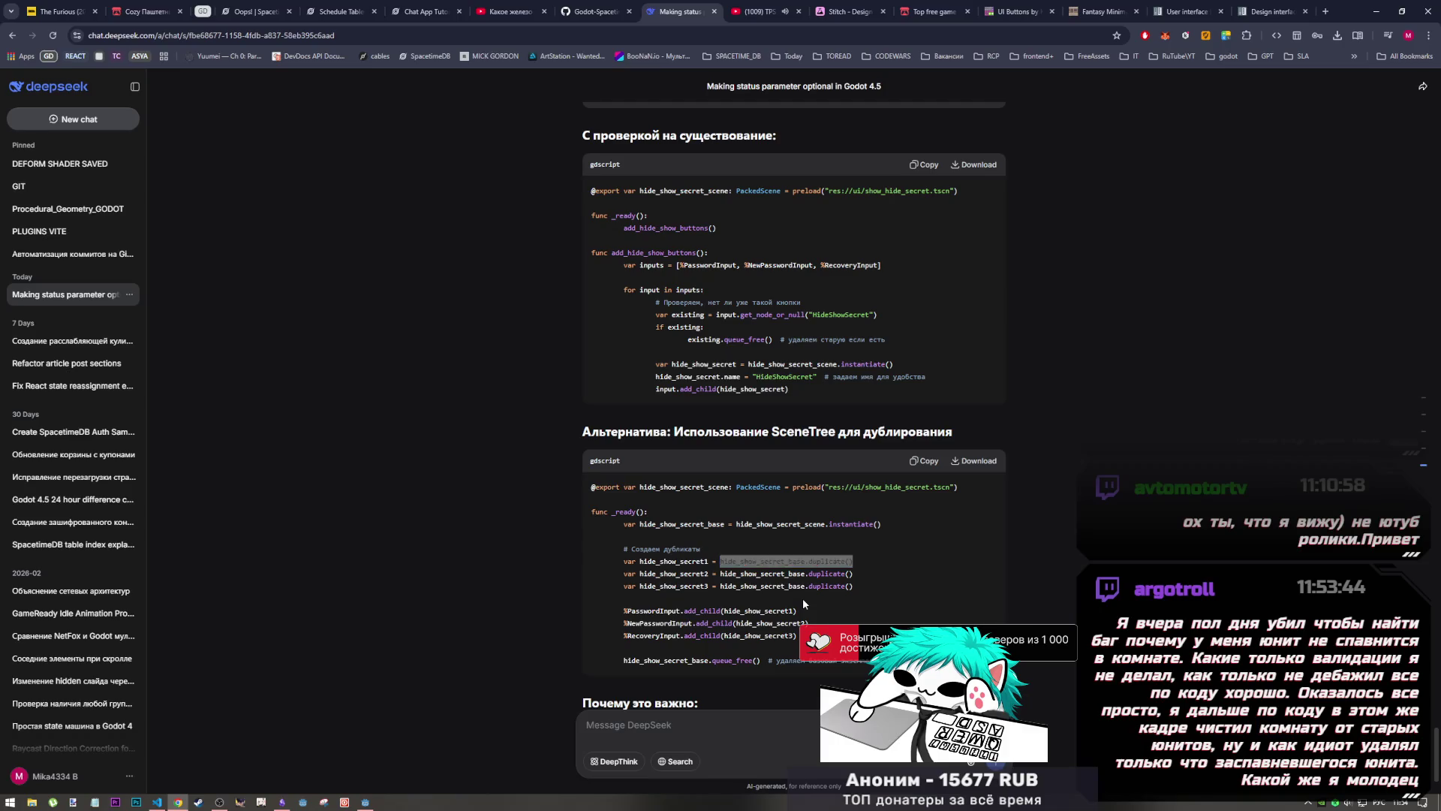
Step: Find hide_show_secret's uses in auth.gd and place the caret after it on line 40
key(alt+Tab)
click(612, 426)
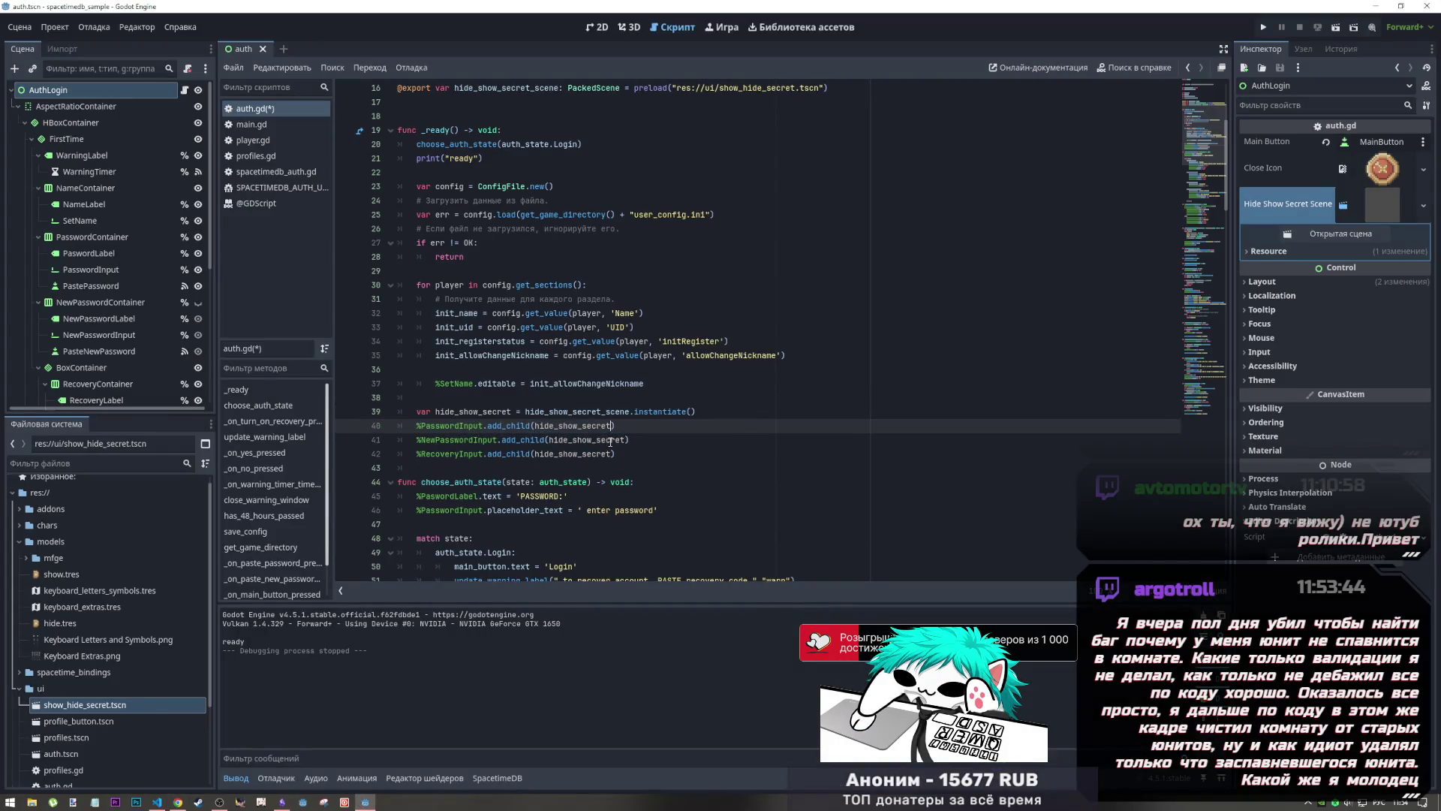
double_click(492, 412)
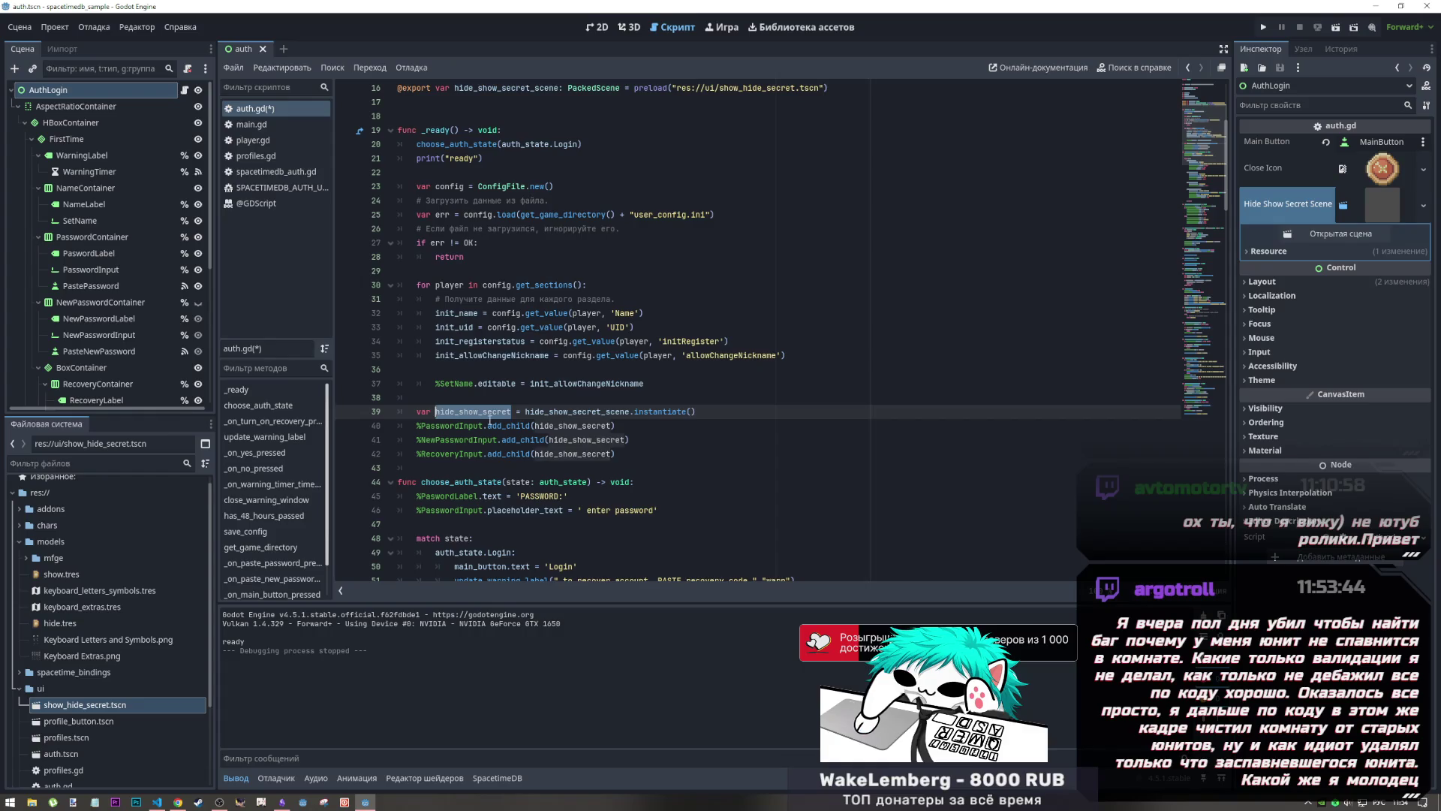
key(alt+Tab)
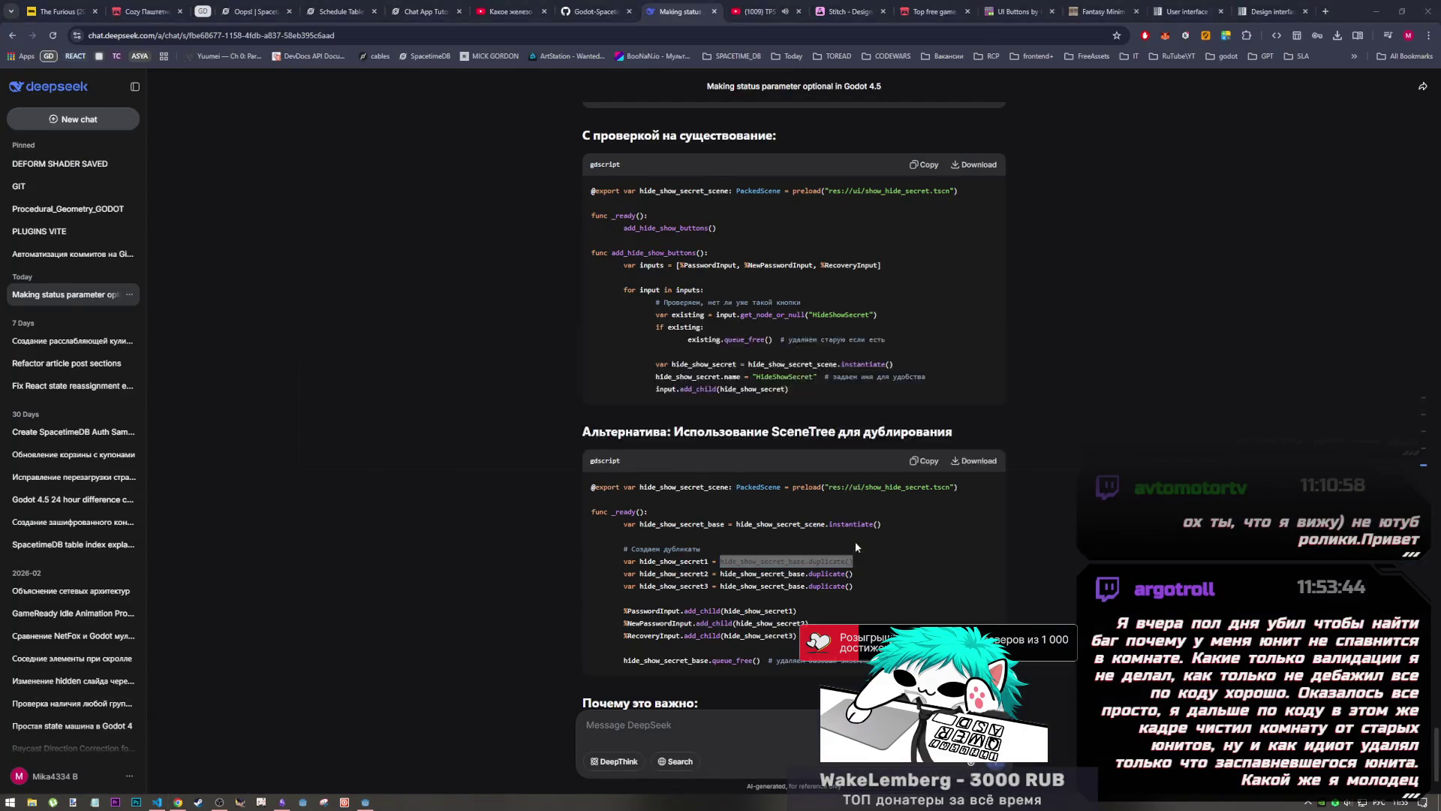
key(alt+Tab)
click(585, 426)
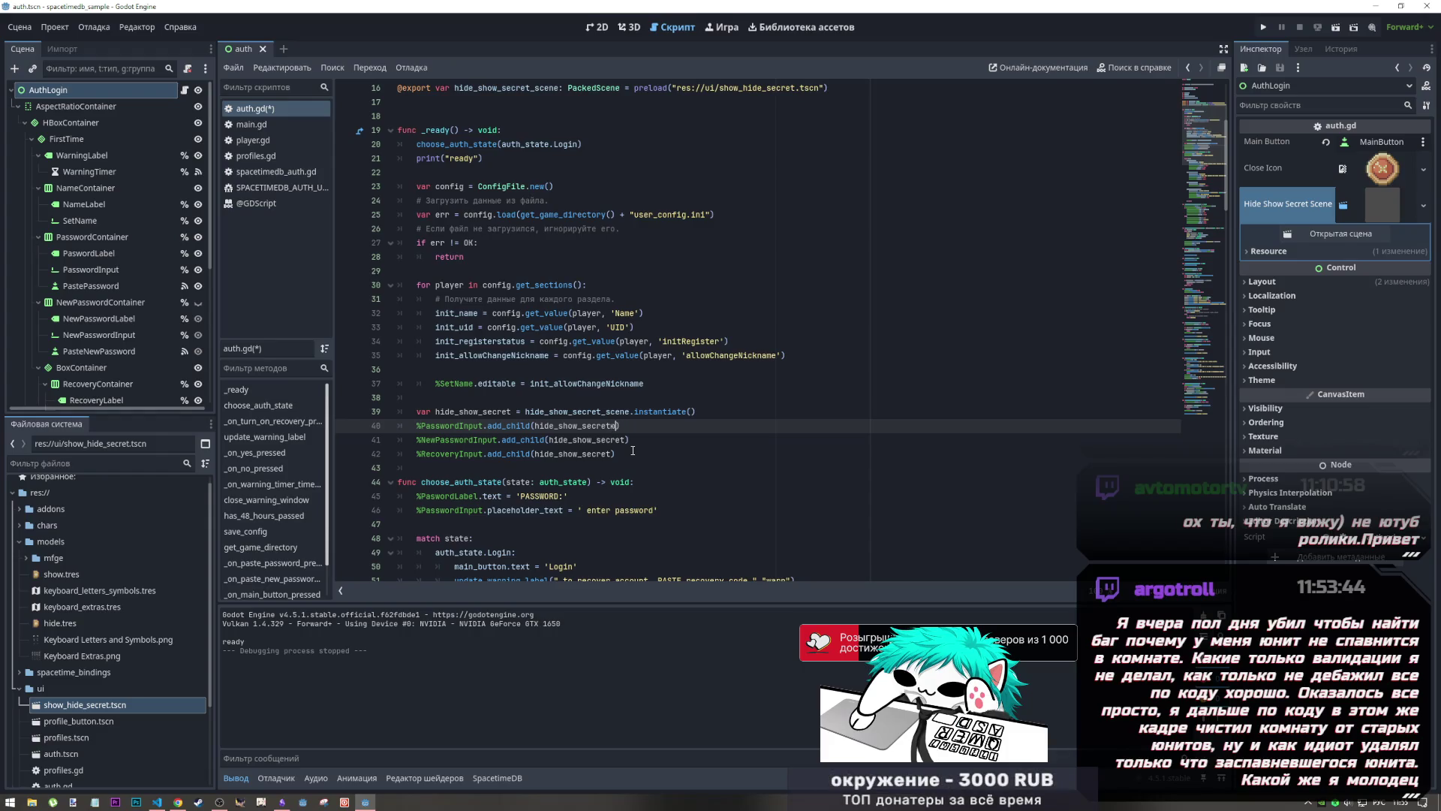
Step: Append .duplicate() to hide_show_secret on lines 40–42, save auth.gd, and briefly run the game
text(.dup)
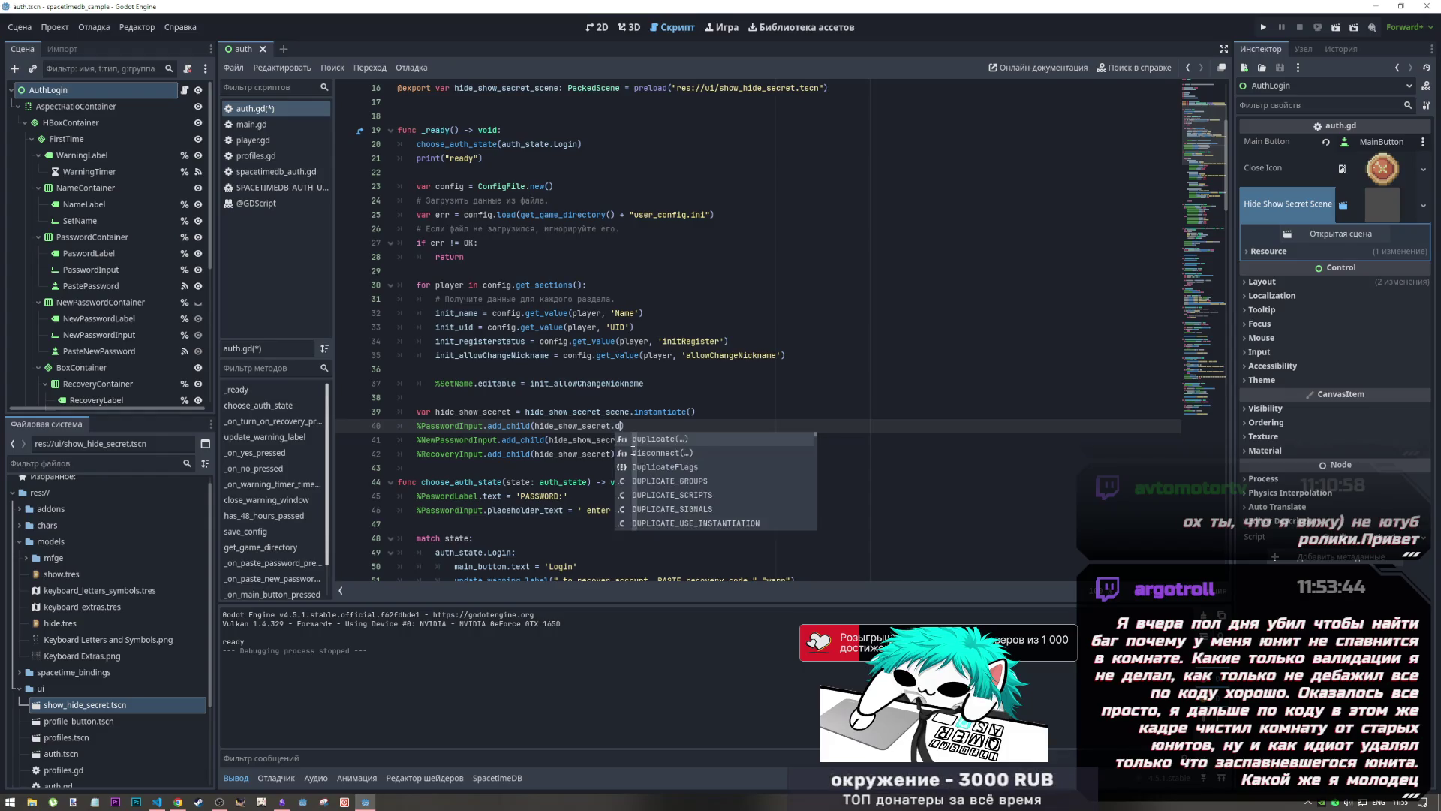
key(Return)
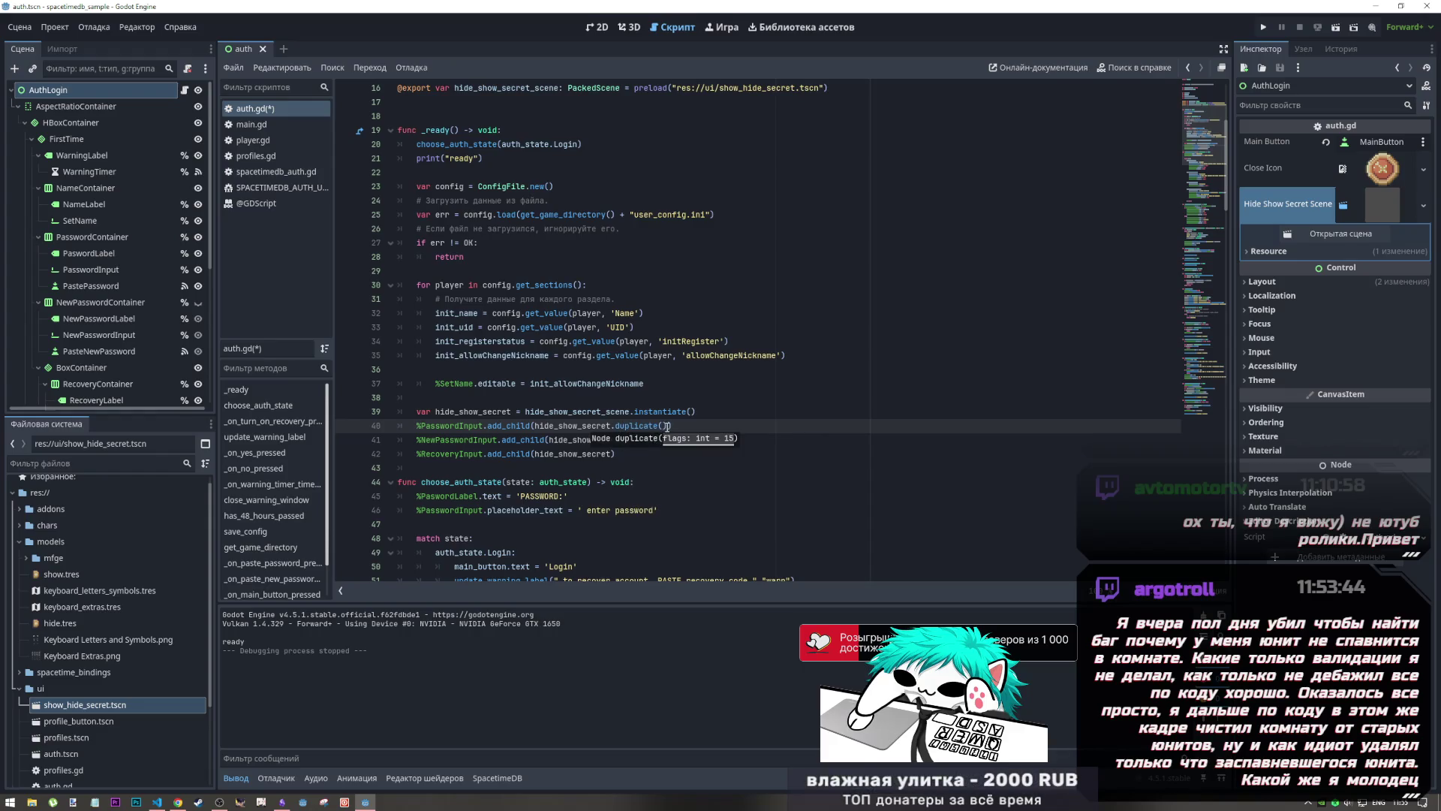
drag(667, 427, 613, 427)
key(ctrl+c)
click(626, 440)
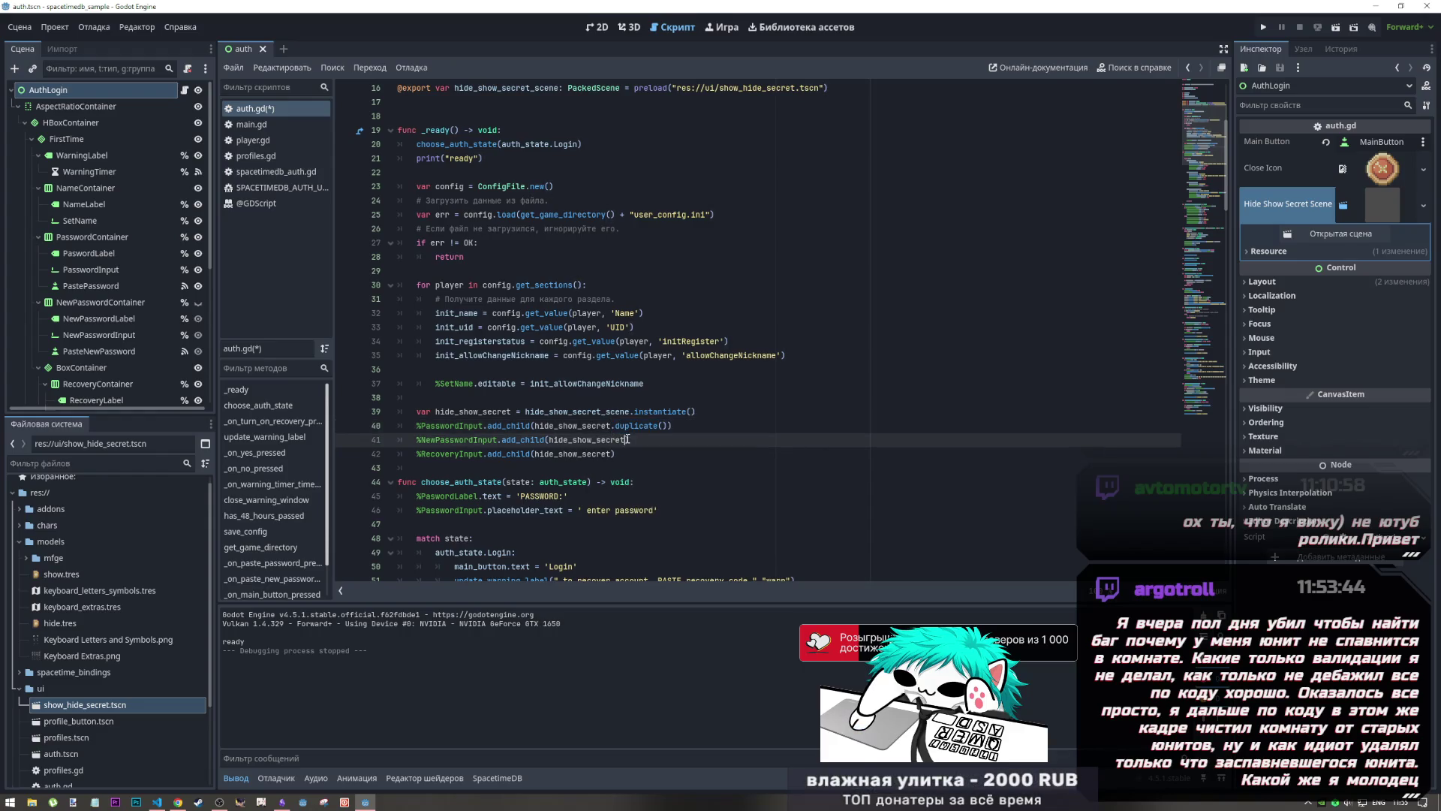
alt+click(622, 454)
key(ctrl+v)
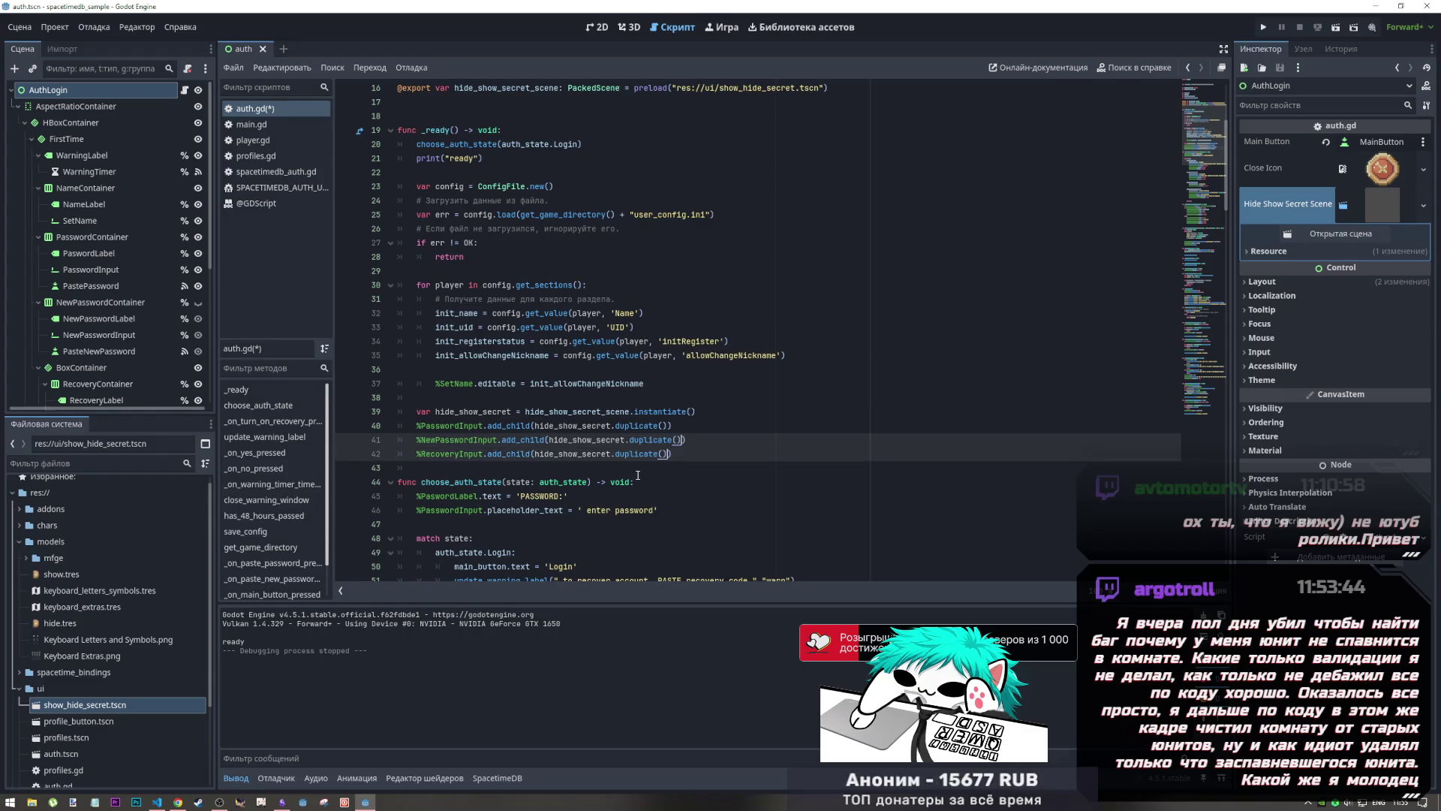
key(ctrl+s)
click(1337, 29)
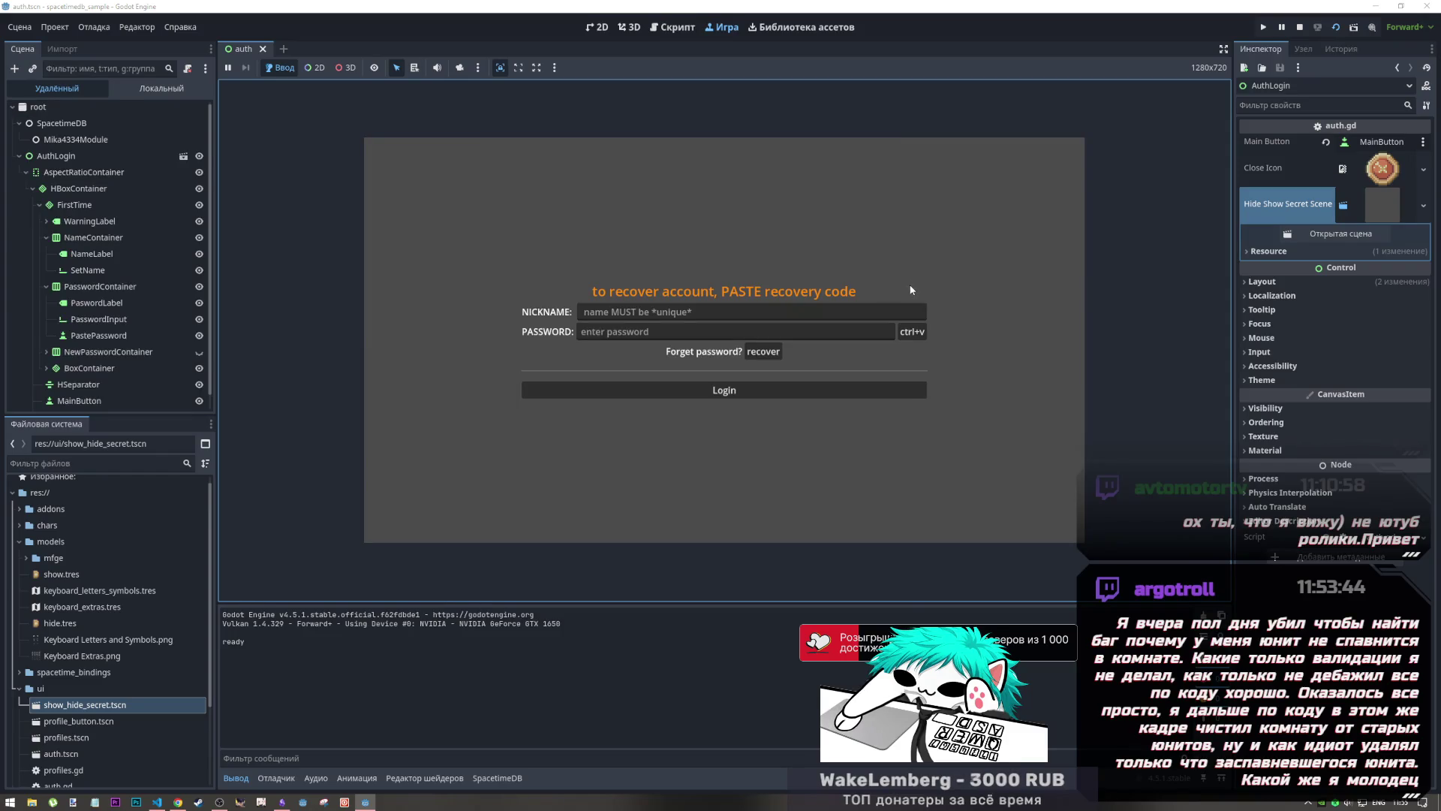
click(1298, 28)
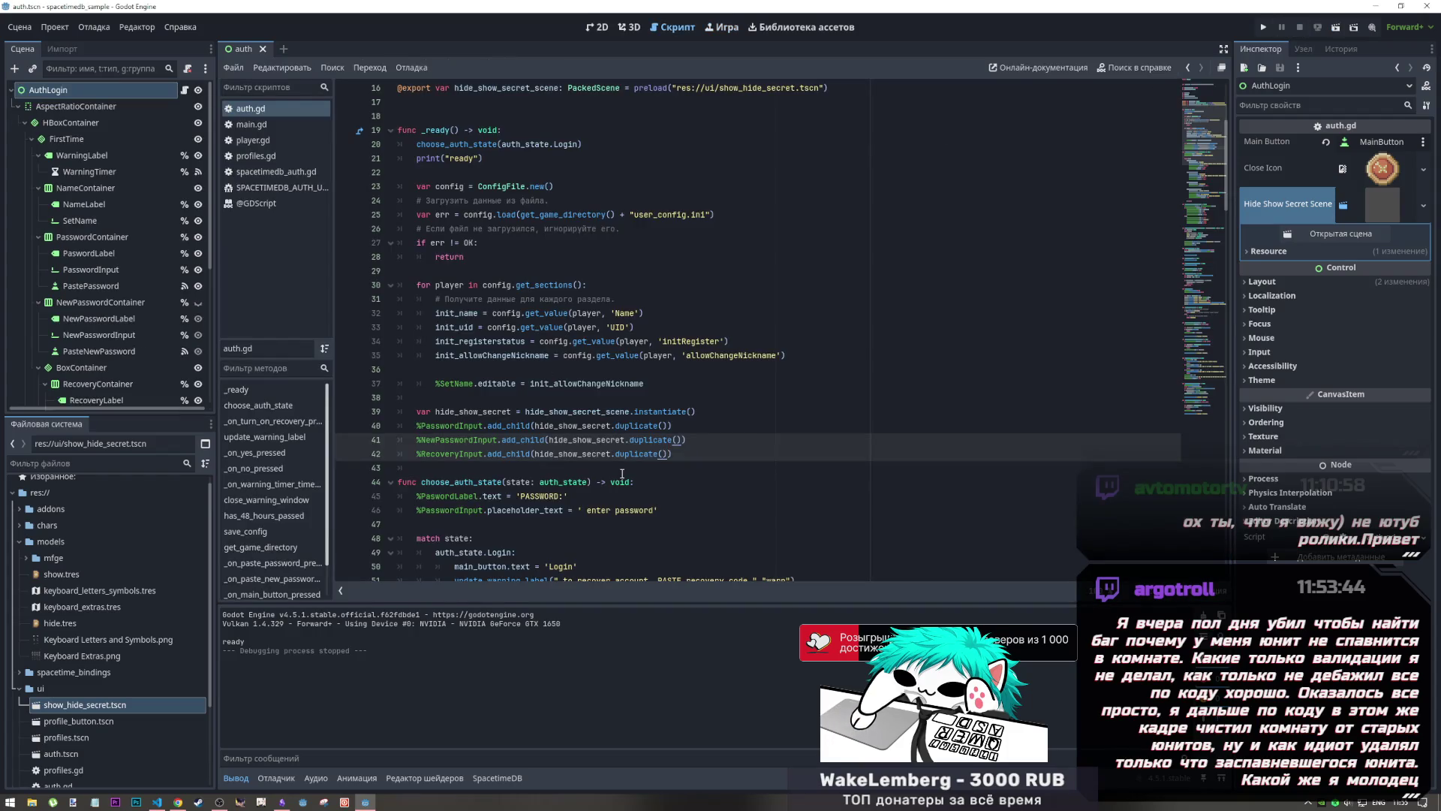
Step: Delete the preload assignment from the hide_show_secret_scene export on line 16 and save
click(823, 187)
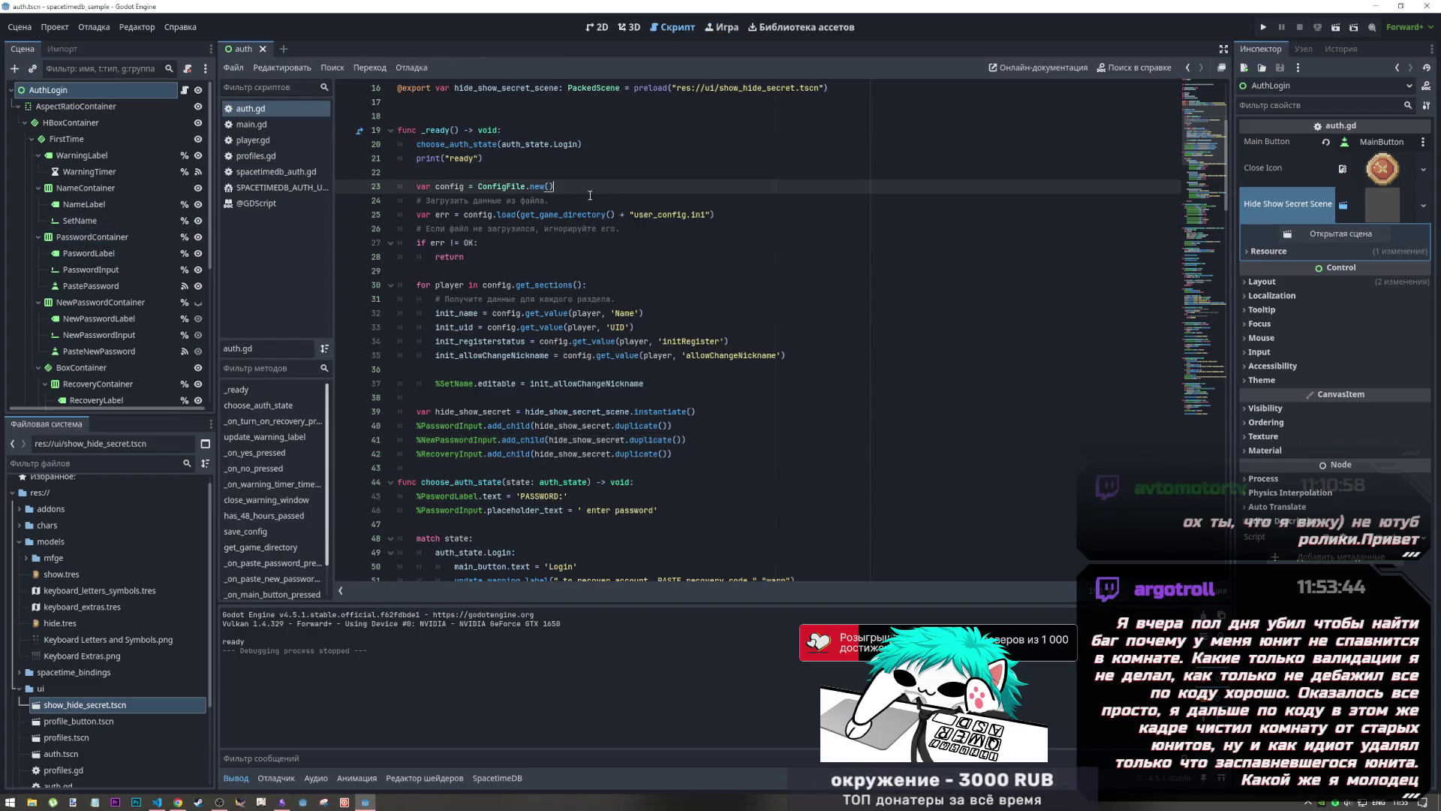
scroll(823, 220, up, 4)
drag(845, 262, 622, 262)
key(BackSpace)
key(ctrl+s)
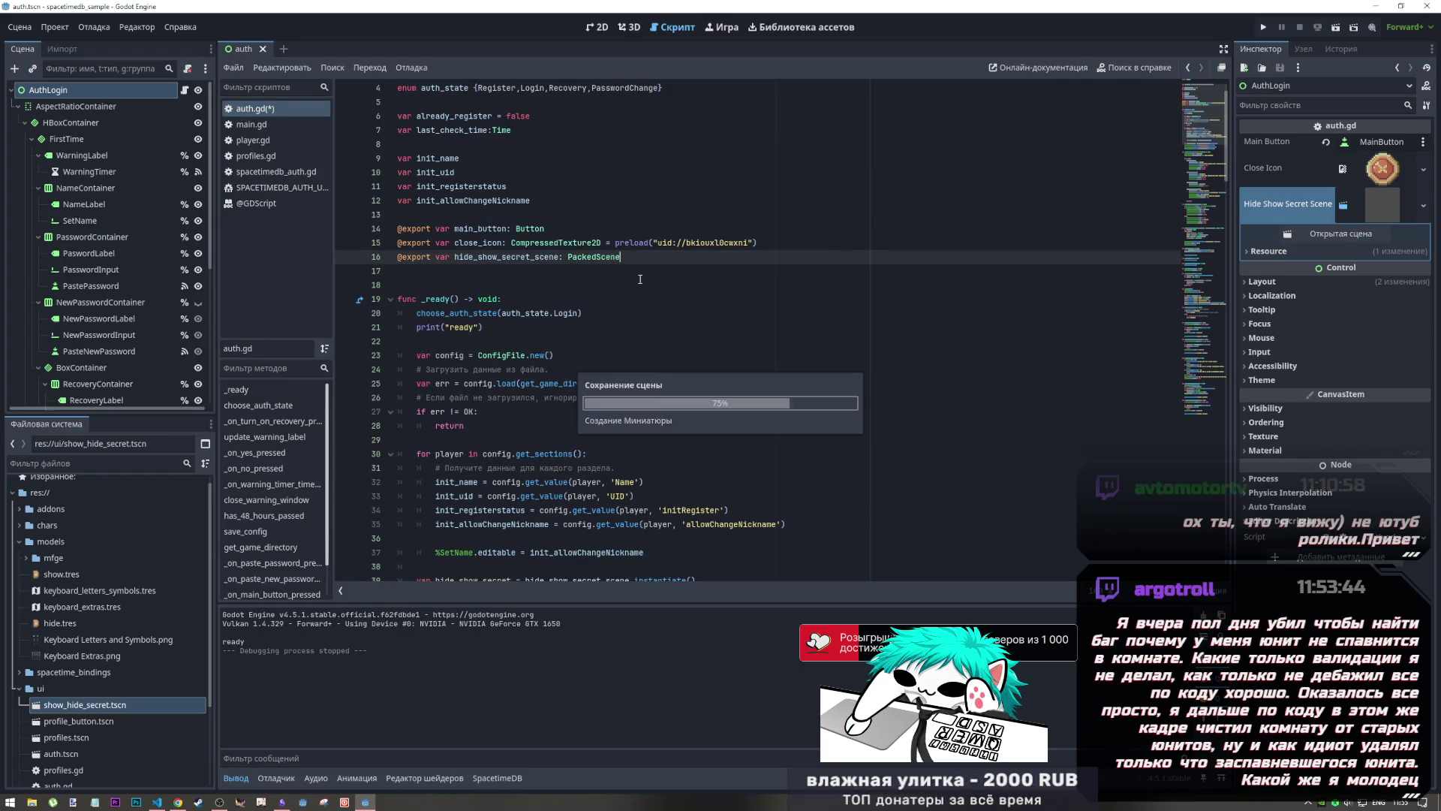
Step: Assign show_hide_secret.tscn to Hide Show Secret Scene, save, run, and inspect the remote PasswordInput
drag(75, 706, 118, 706)
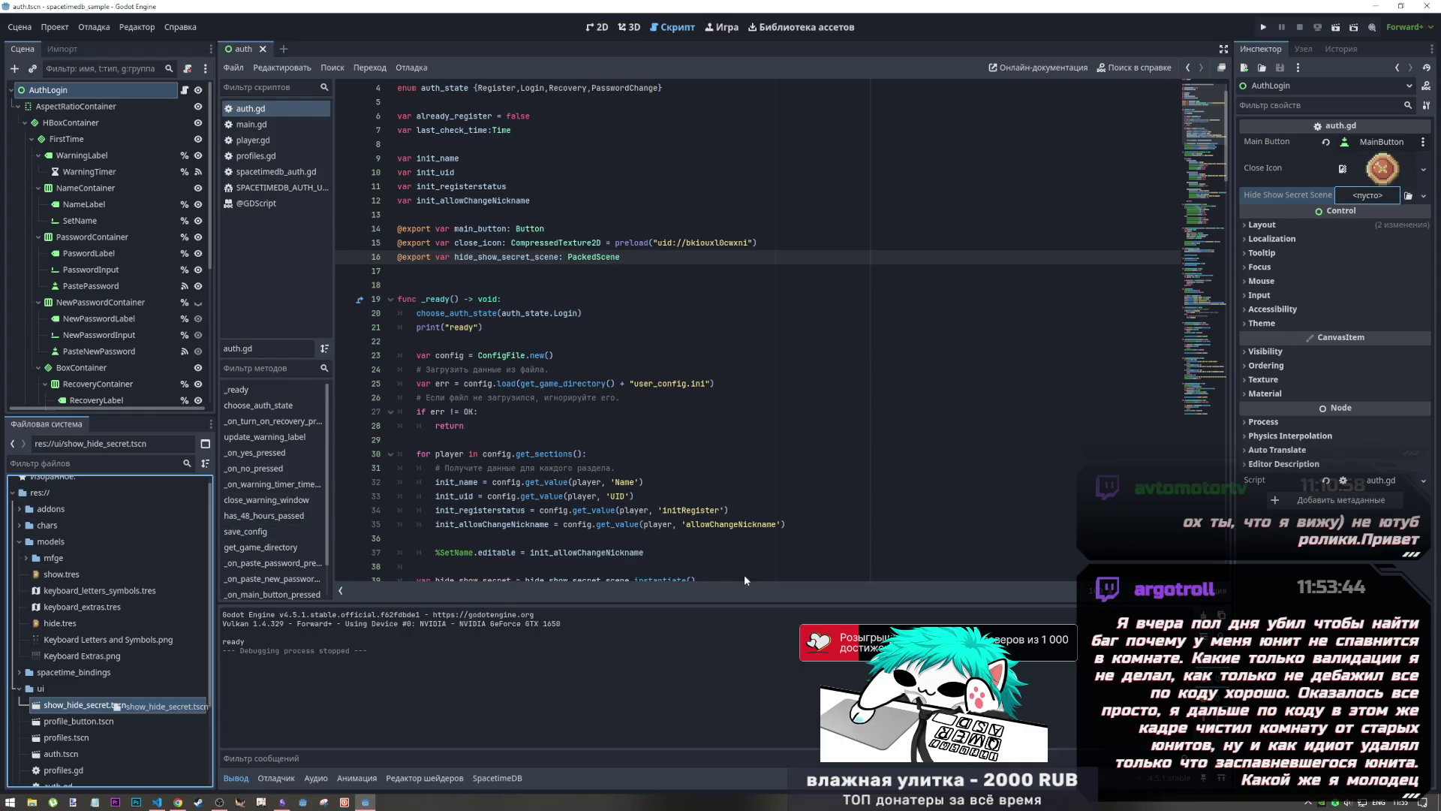
drag(745, 580, 1367, 197)
key(ctrl+s)
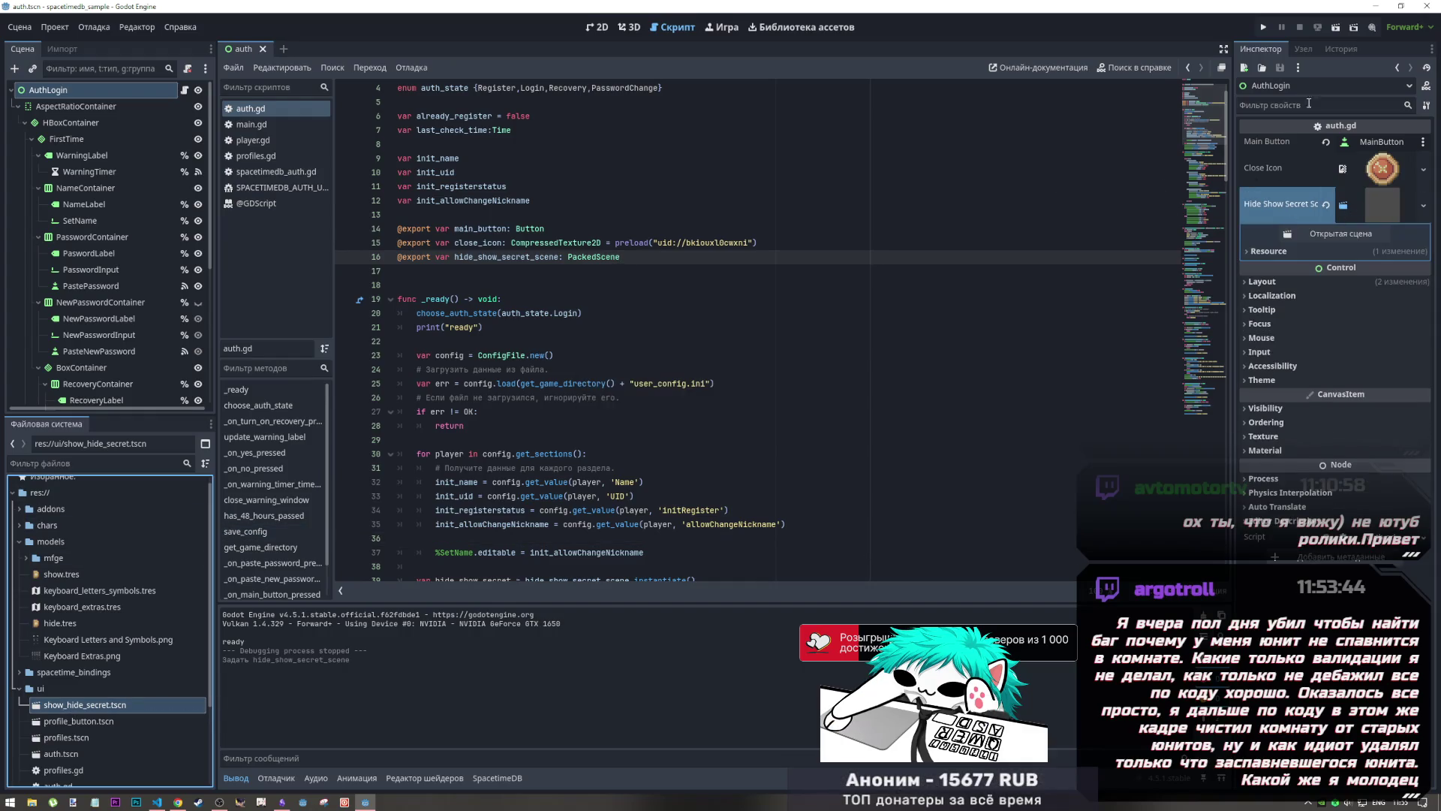
click(1332, 30)
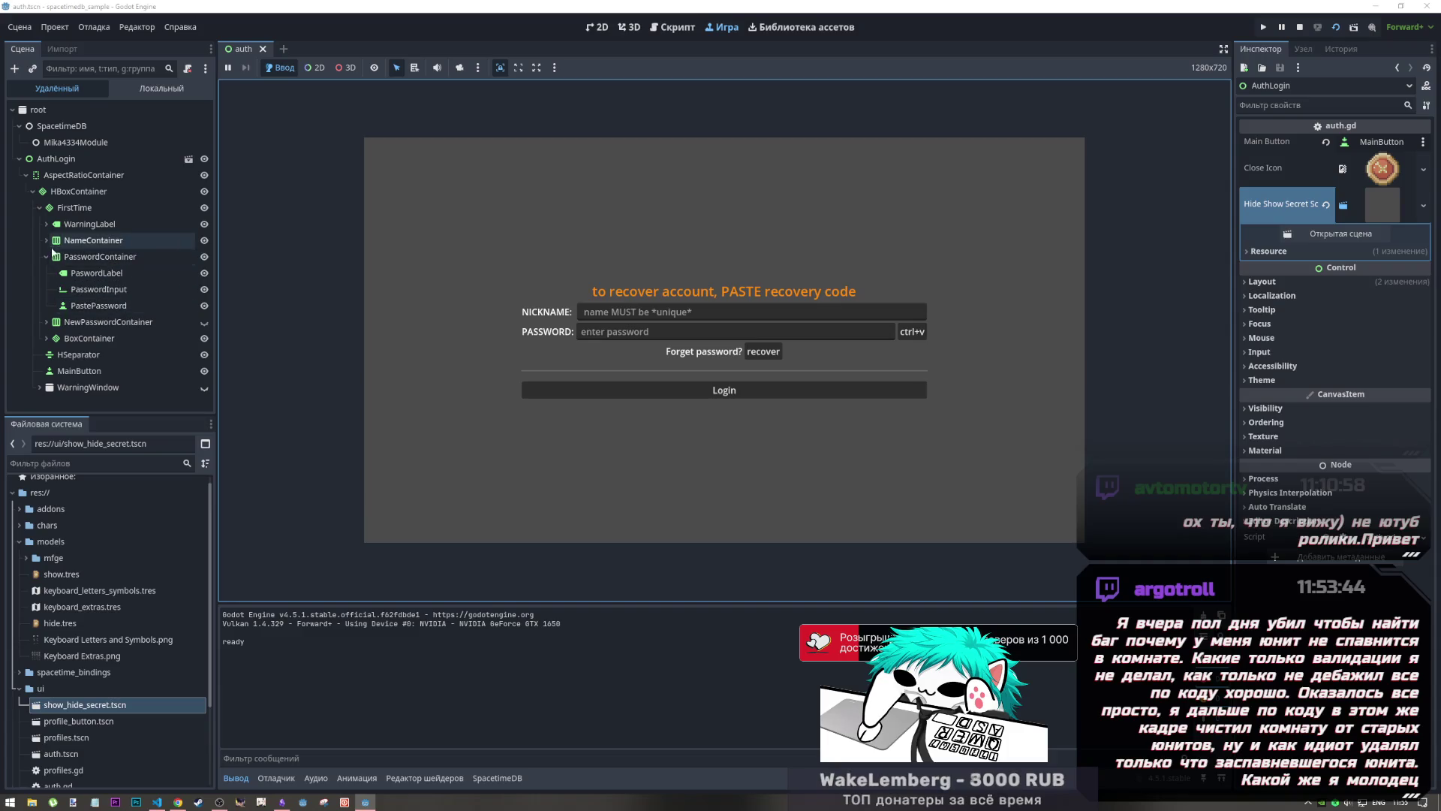
click(94, 291)
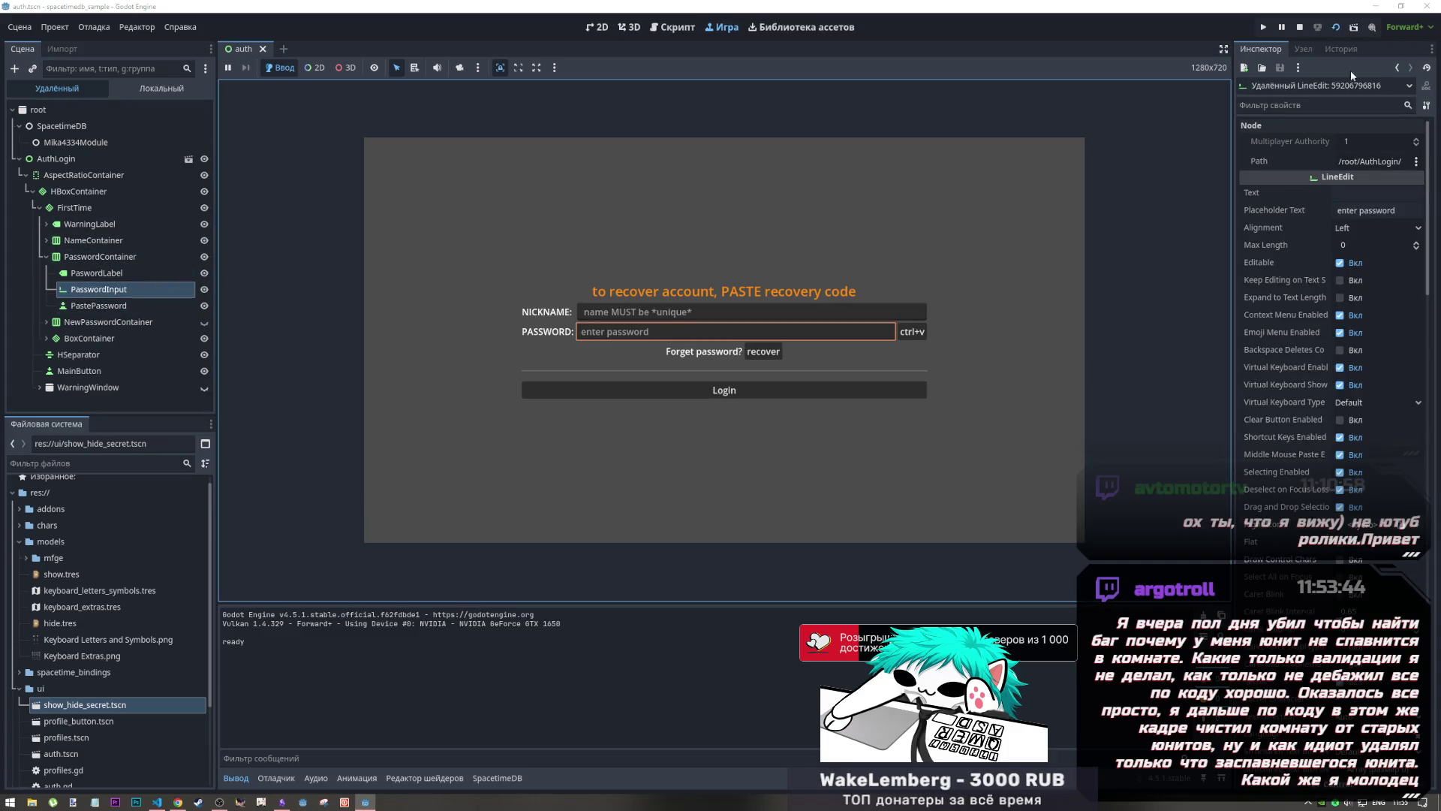
Step: Review the _ready header and select the hide_show_secret_scene export variable name
click(540, 313)
key(shift+Up)
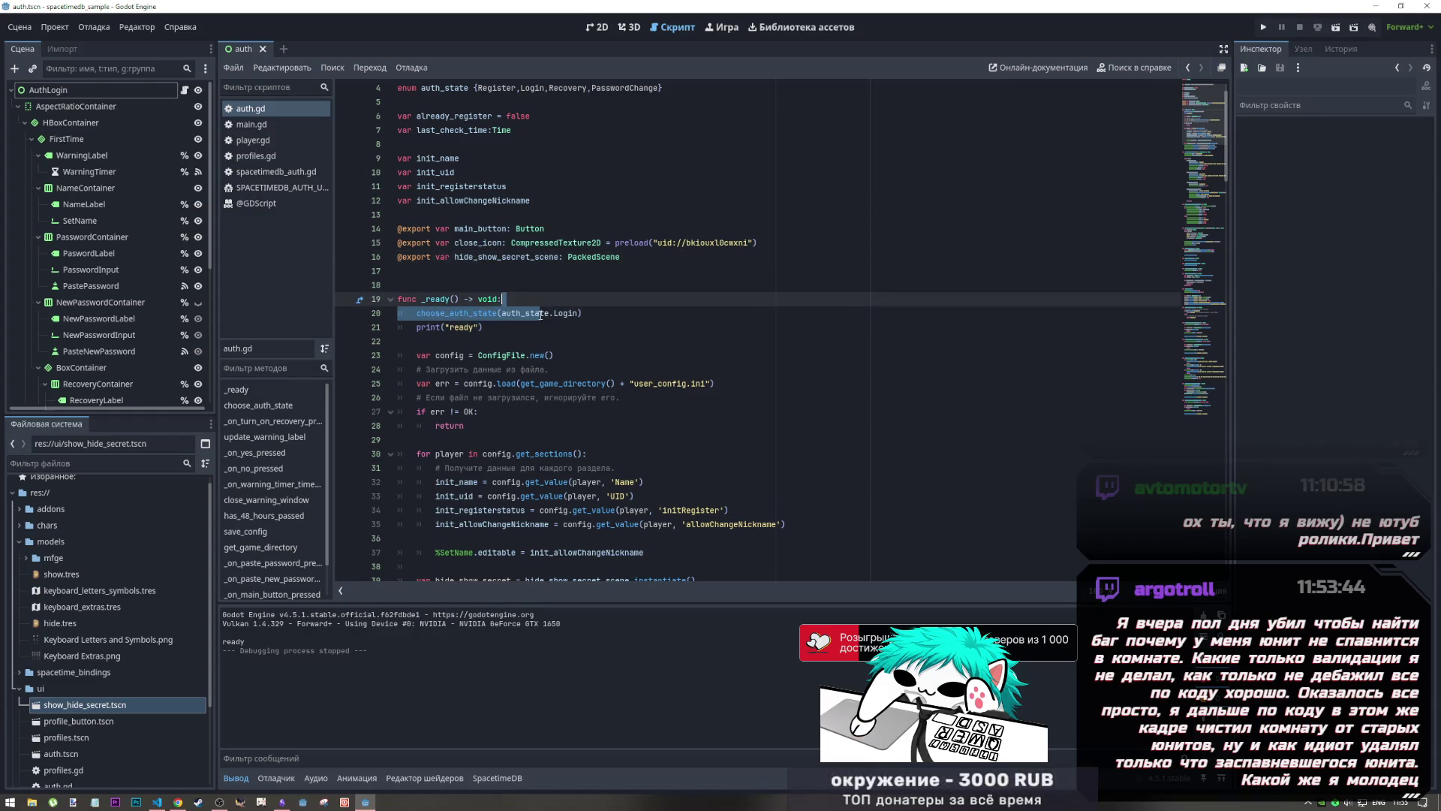
click(545, 257)
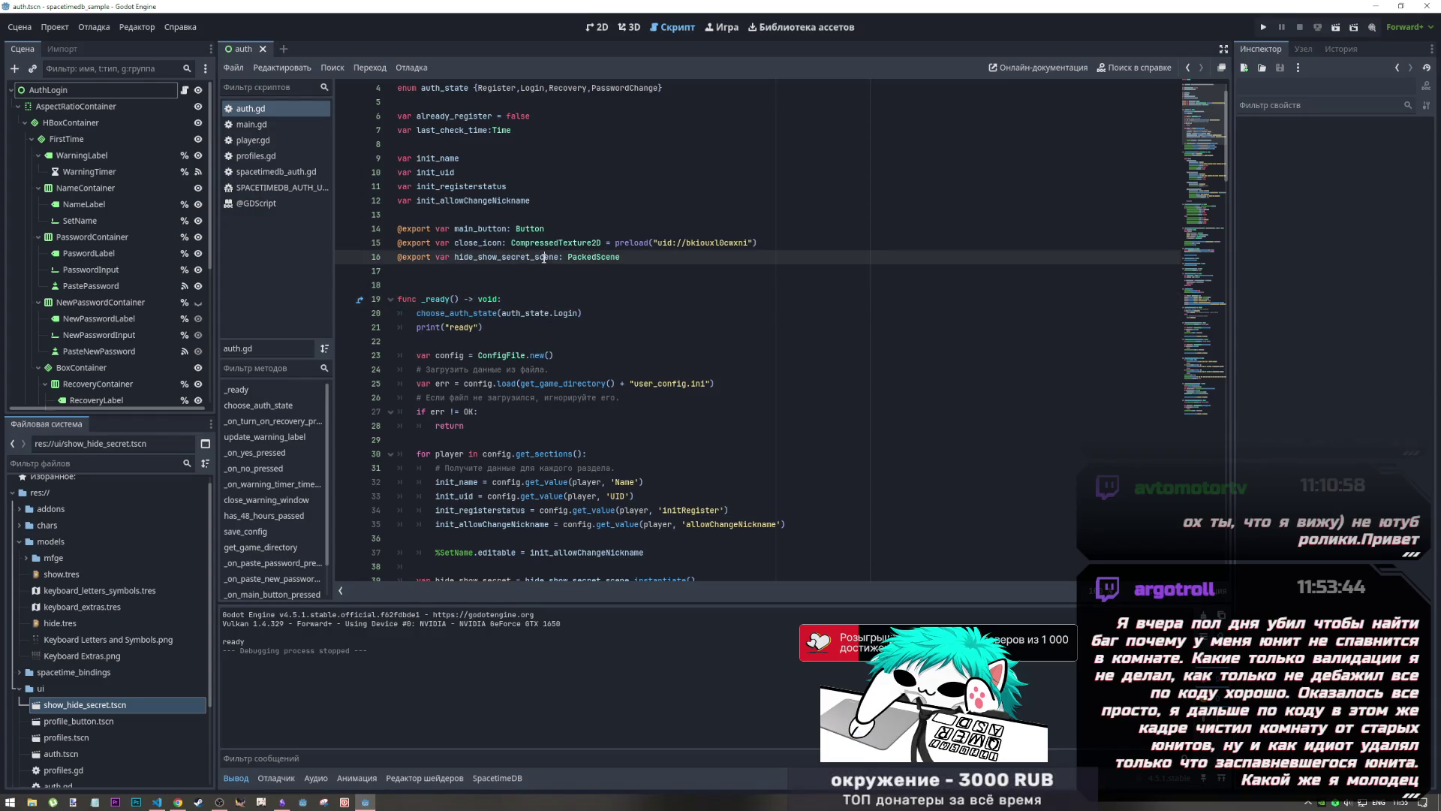
drag(561, 263, 451, 259)
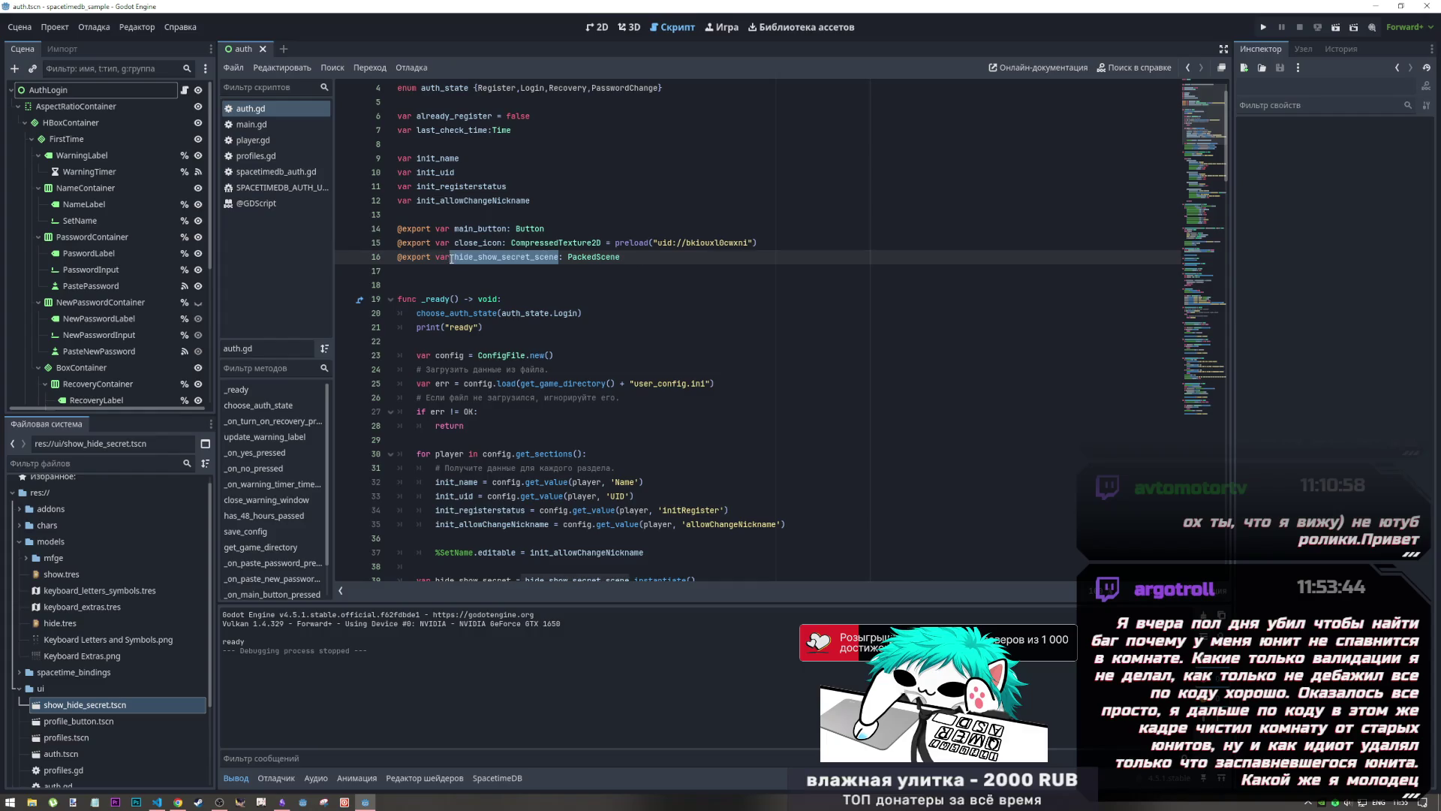
scroll(617, 429, down, 4)
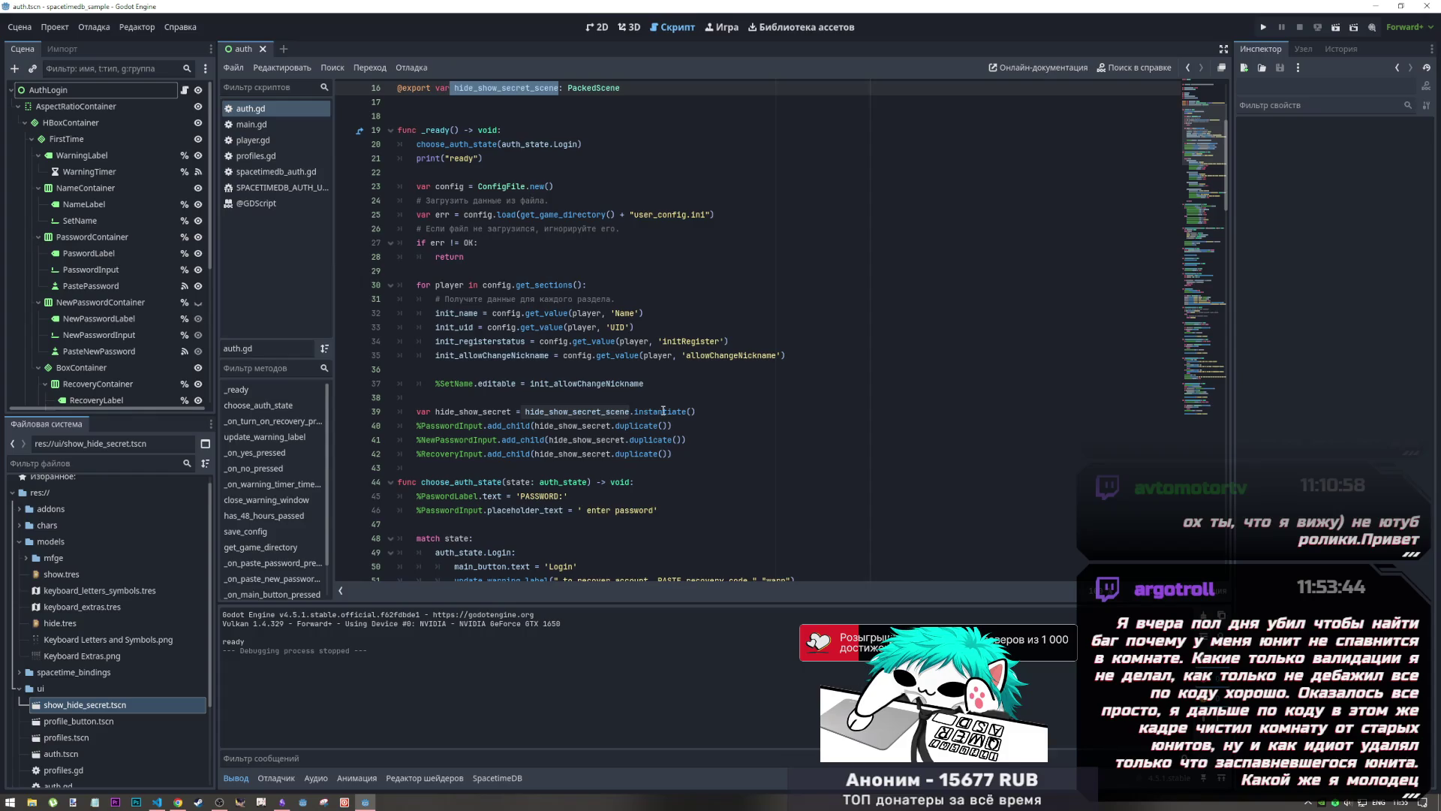
Step: Add print(hide_show_secret) after the instantiate line and run the current scene
click(514, 412)
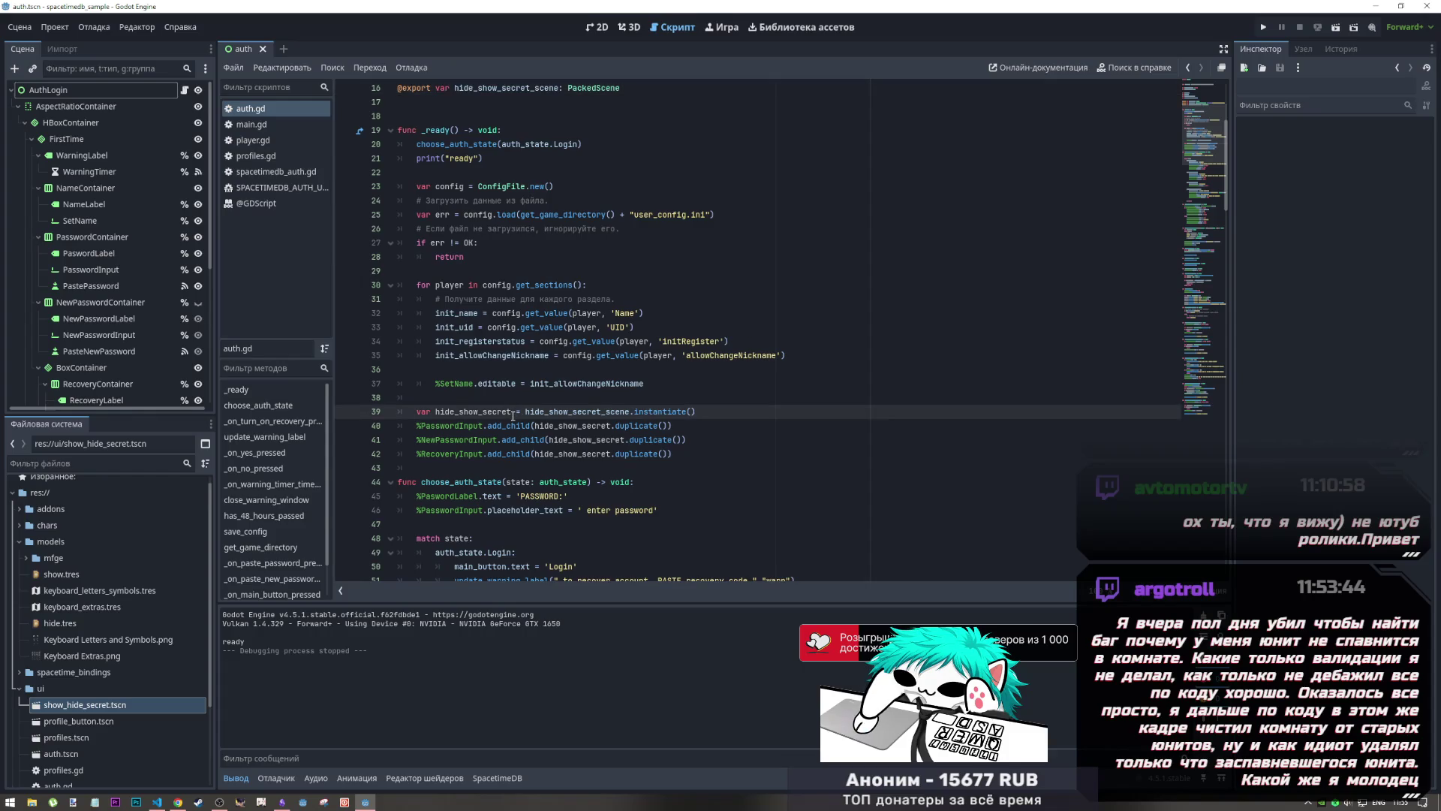
click(731, 411)
key(Return)
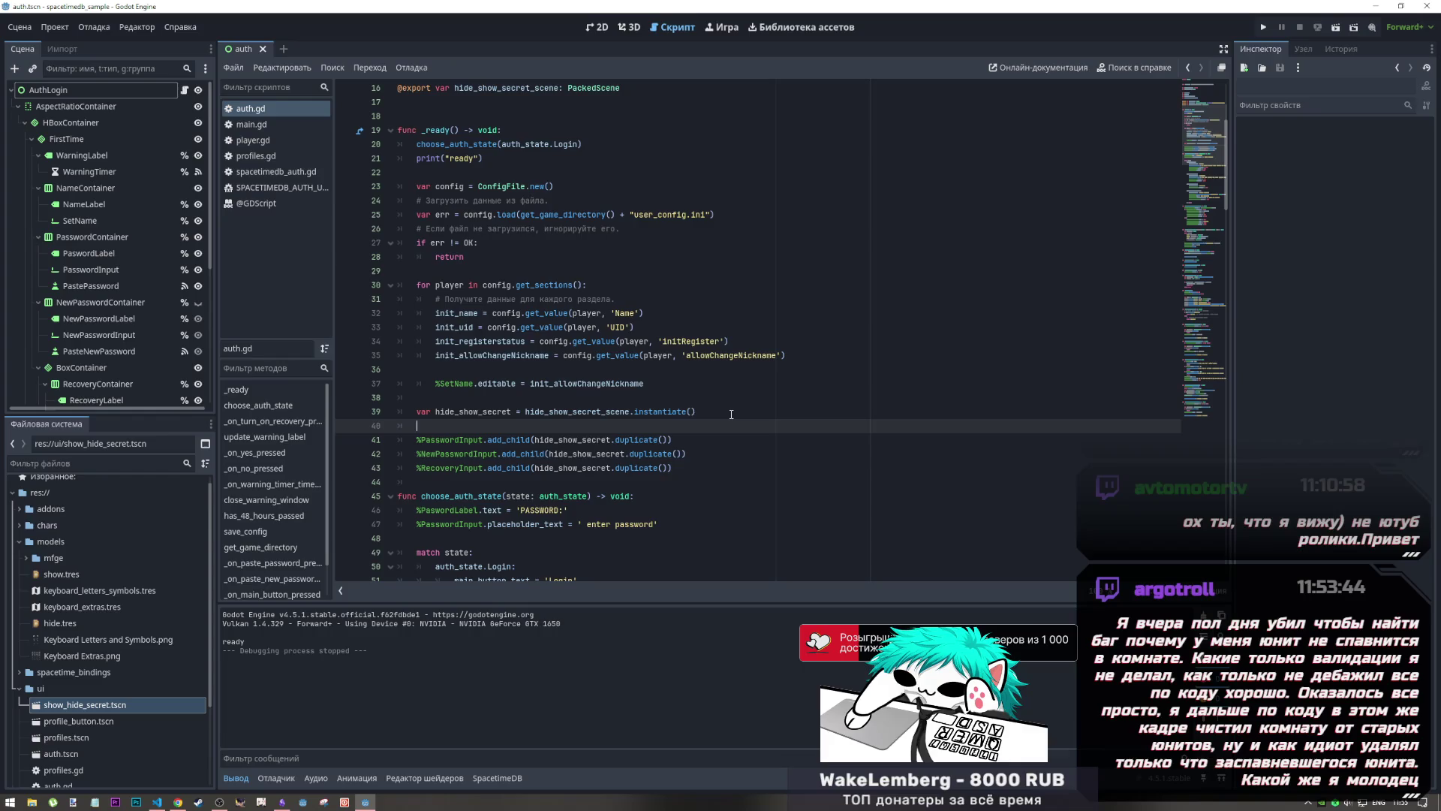
text(print()
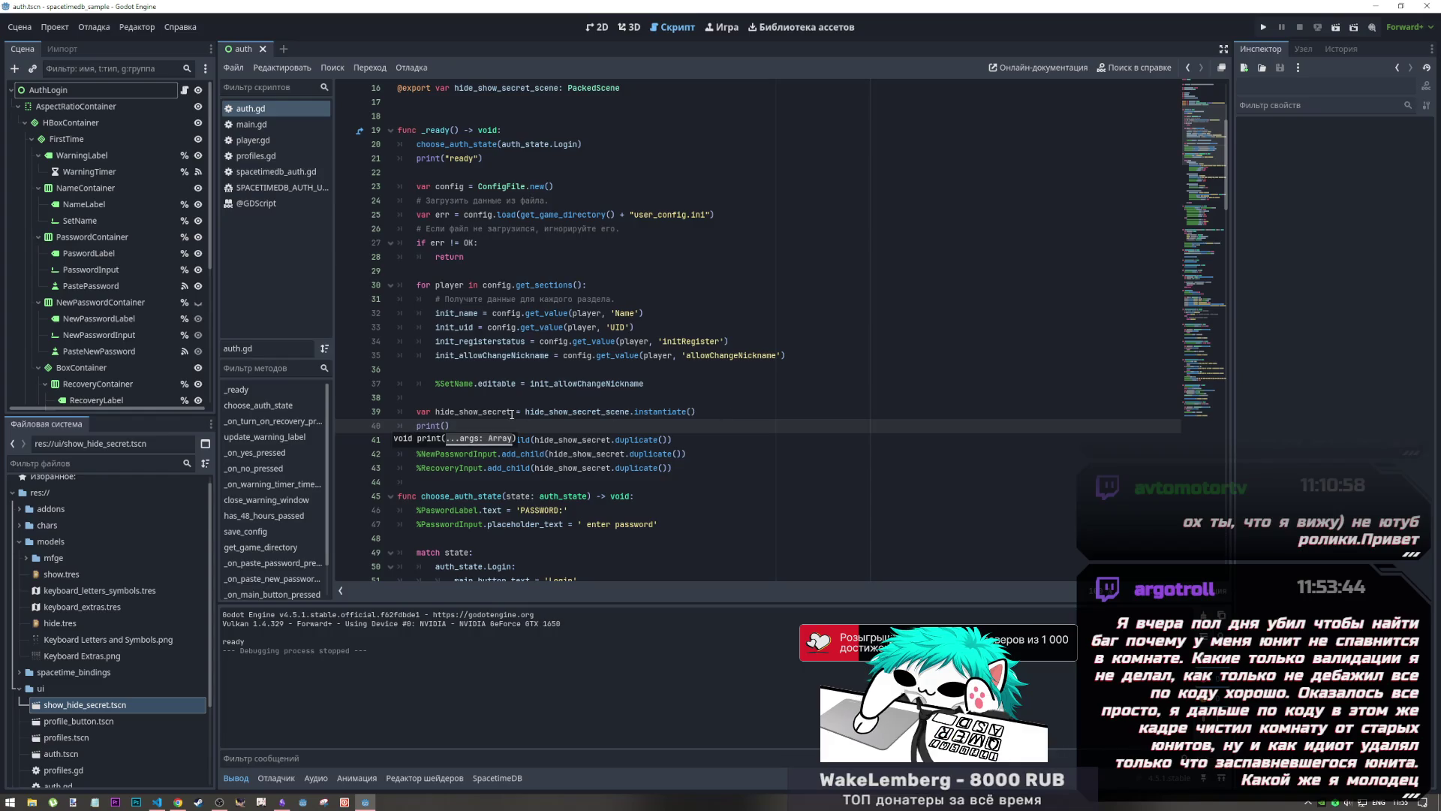
double_click(507, 412)
key(ctrl+c)
click(444, 425)
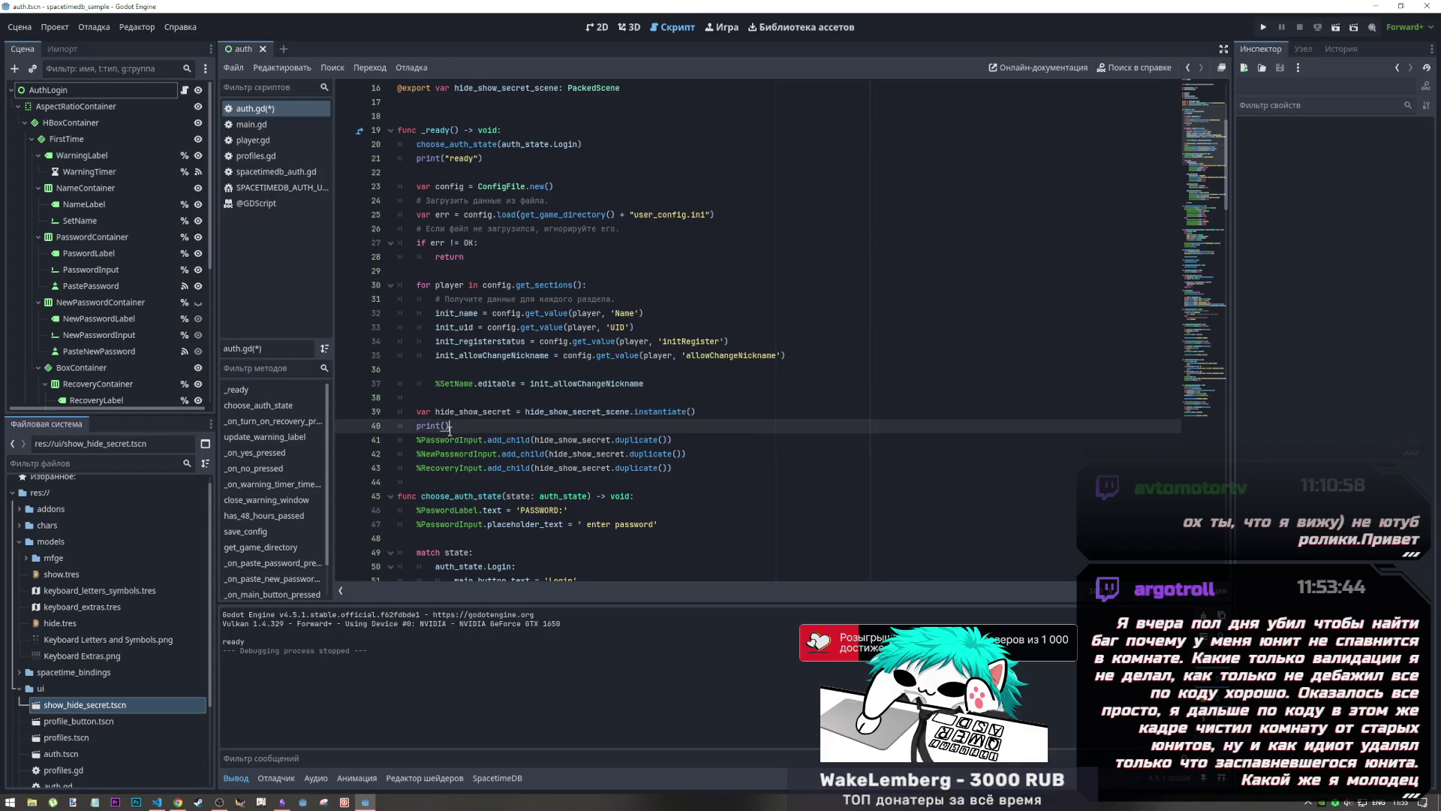
key(ctrl+v)
key(ctrl+s)
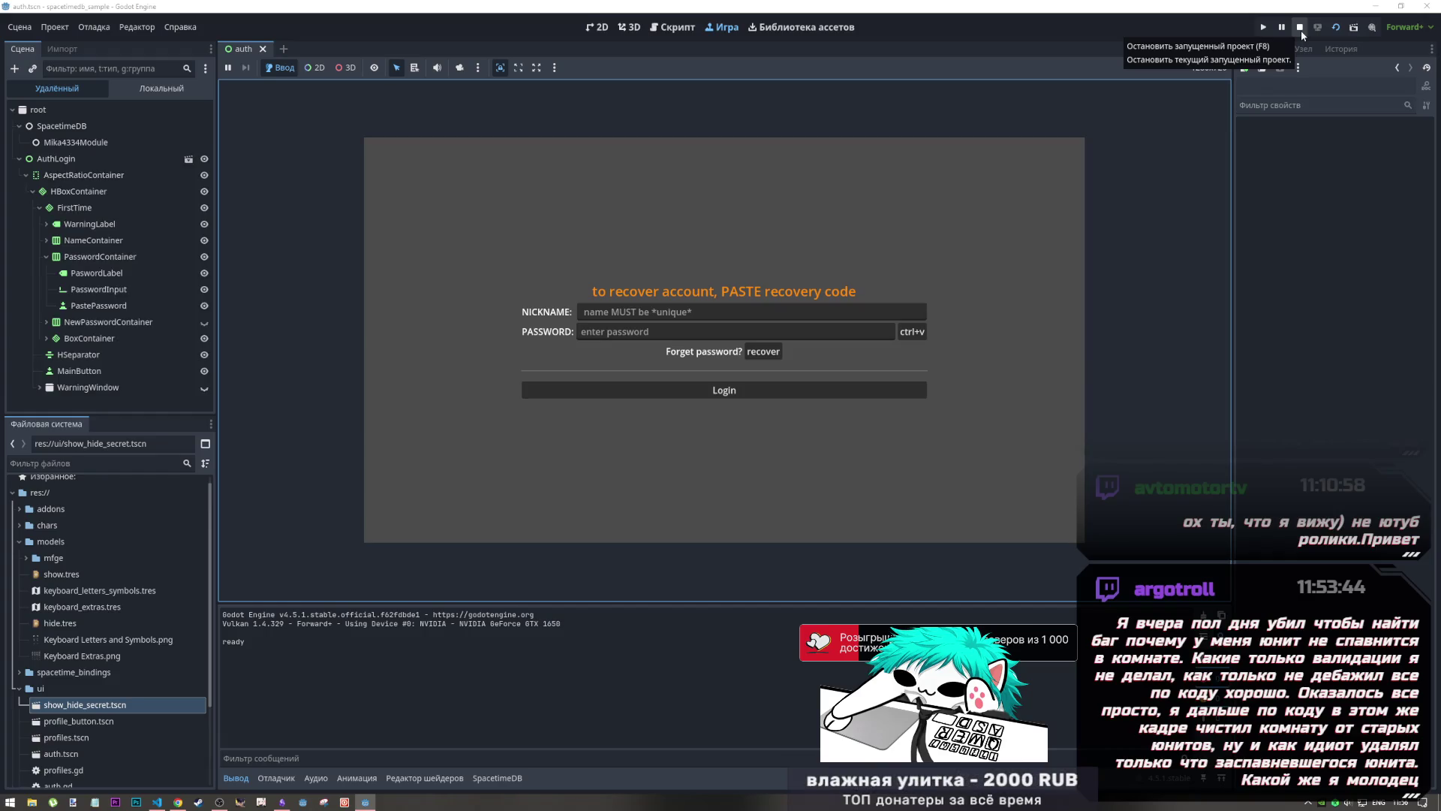
Step: Stop the game and select the button creation lines 39–43
click(1301, 30)
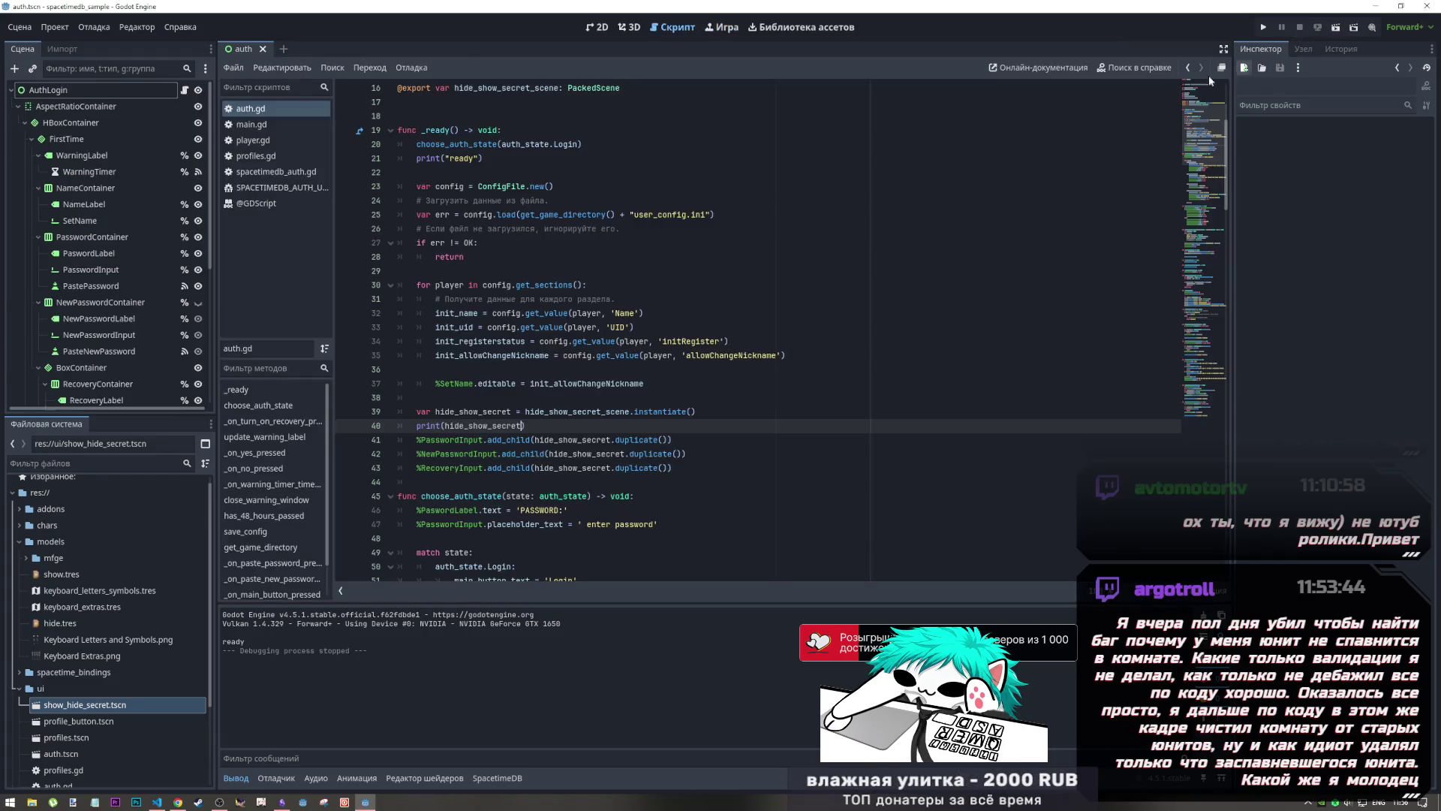
scroll(496, 404, up, 2)
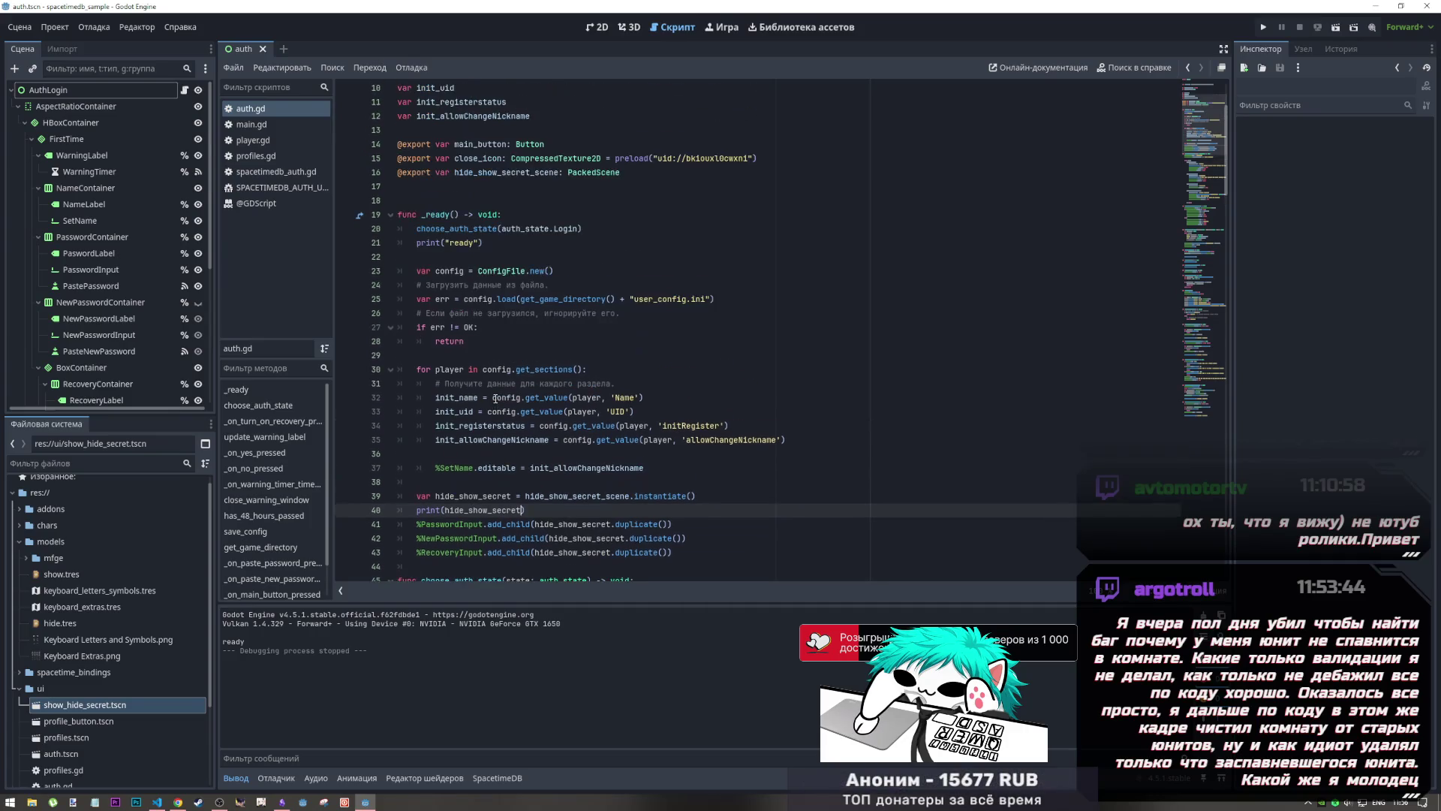
scroll(496, 399, down, 2)
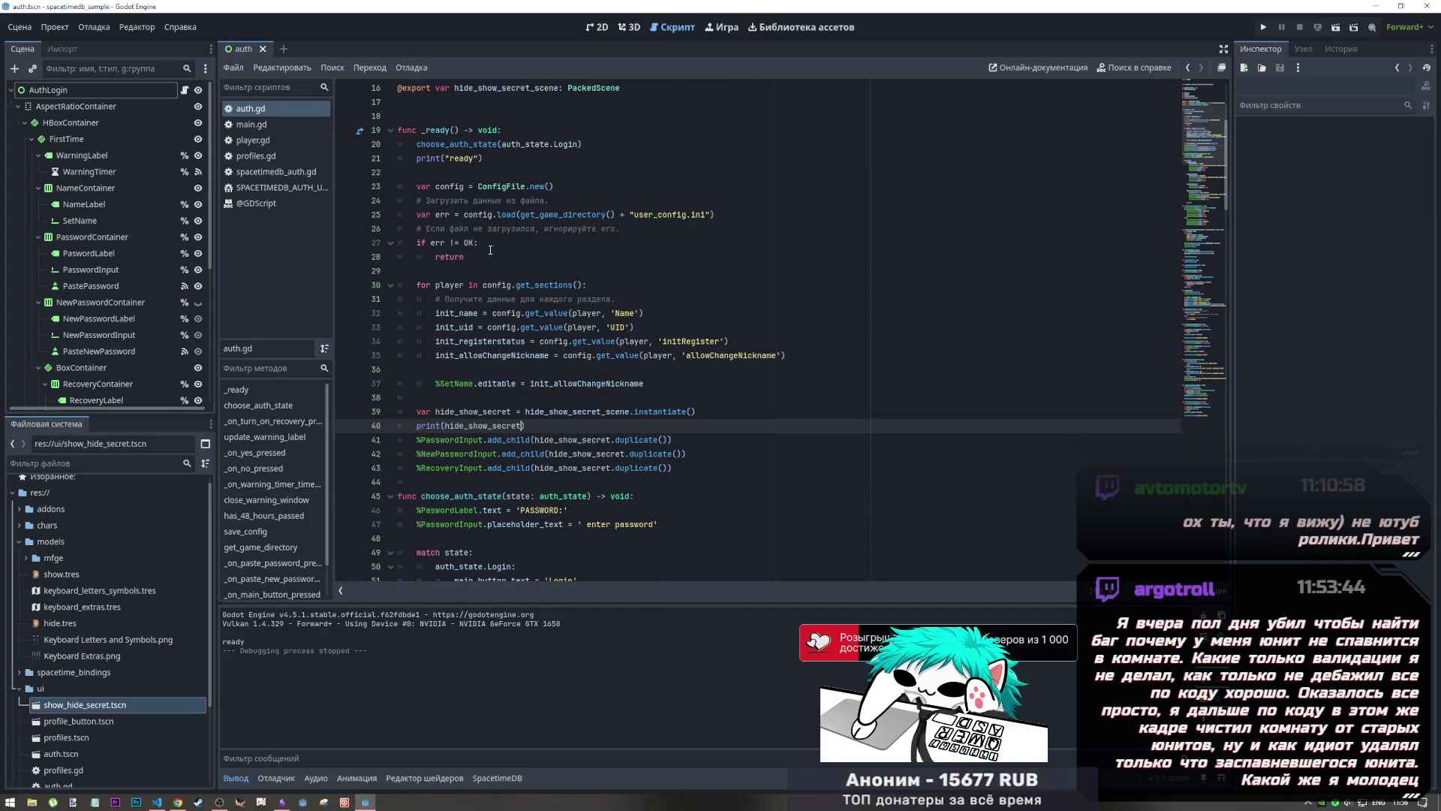
mouse_move(676, 469)
mouse_down()
mouse_move(466, 453)
mouse_move(412, 414)
mouse_up()
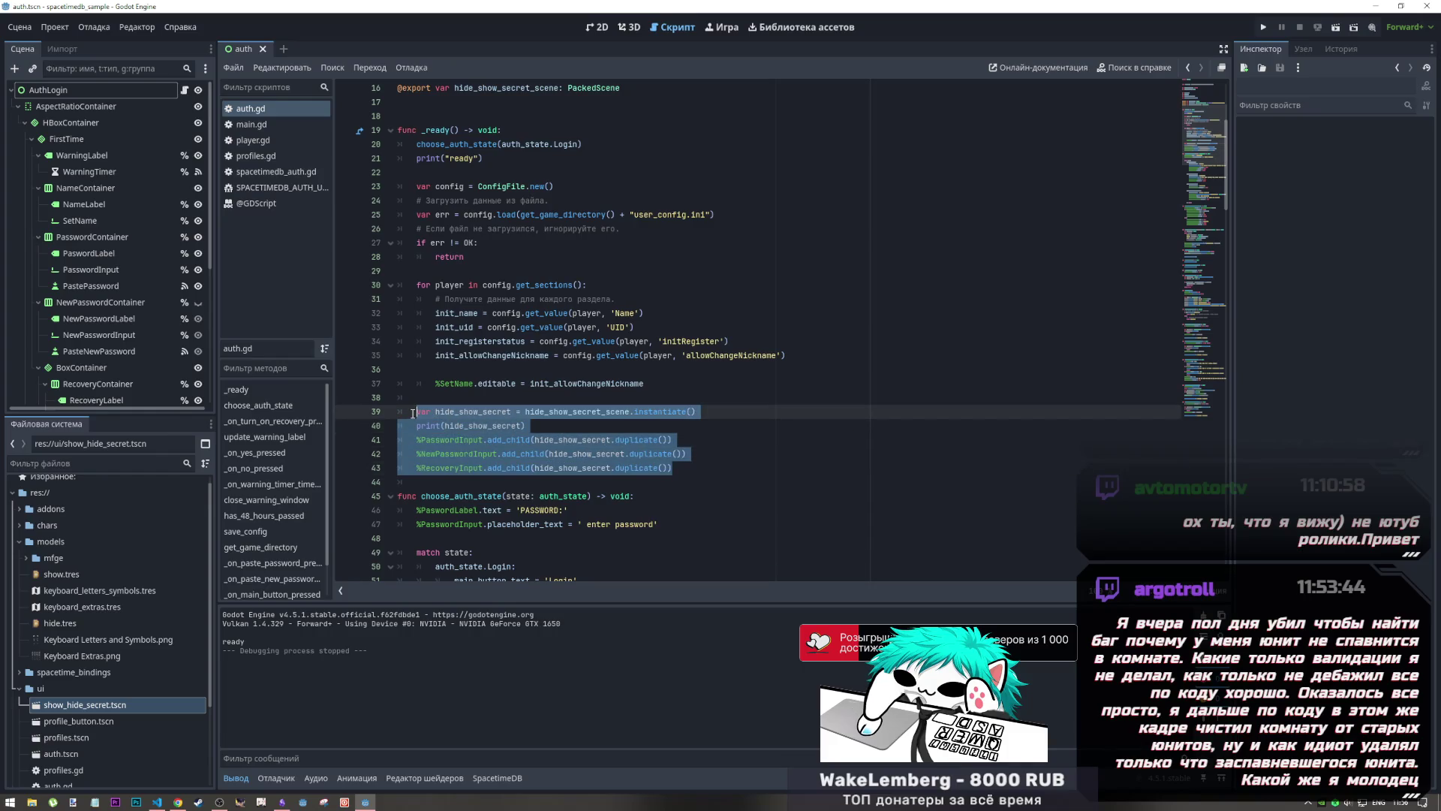
Step: Move the button creation lines 39–43 to just under the func _ready() header
key(ctrl+x)
scroll(525, 338, up, 4)
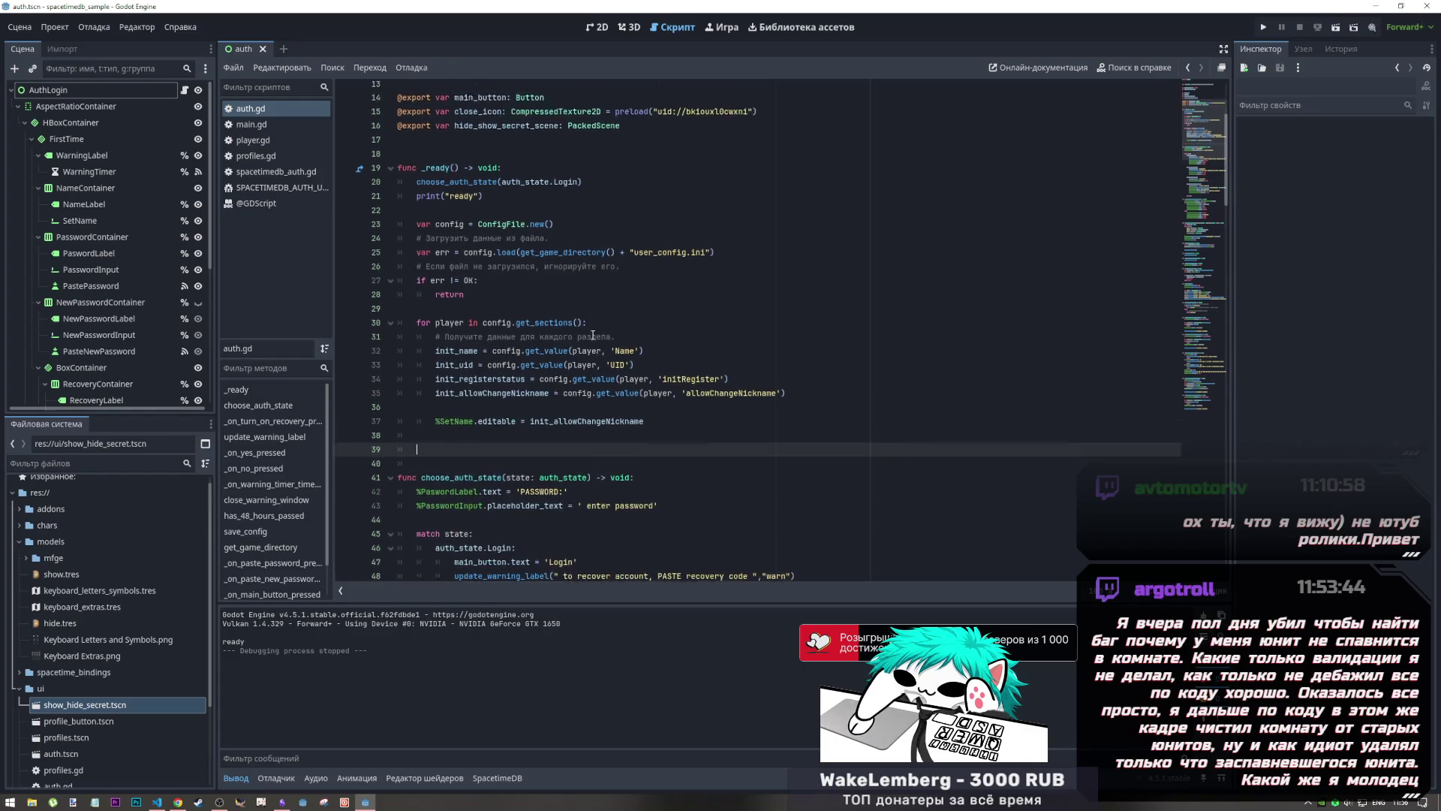
click(585, 339)
click(584, 324)
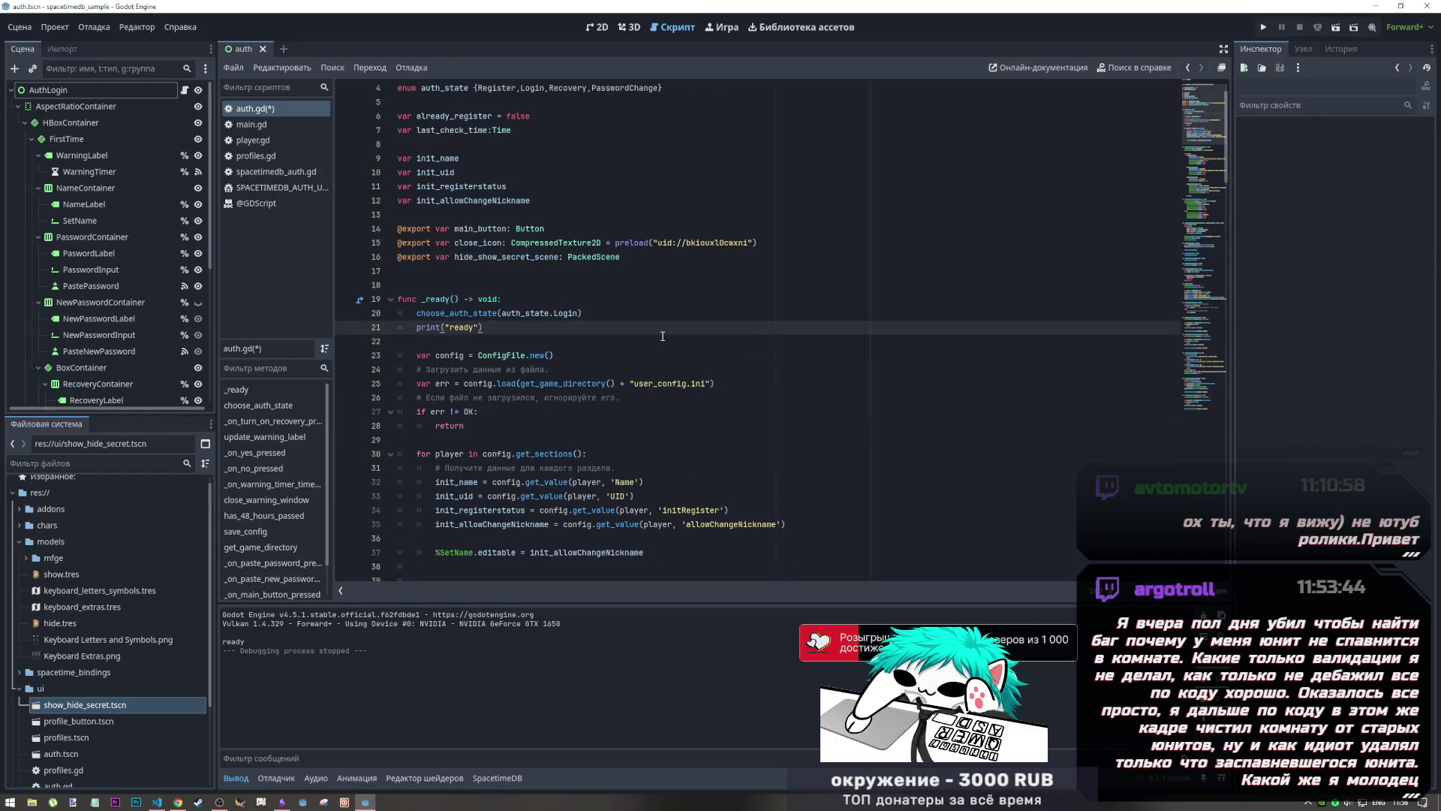
click(656, 315)
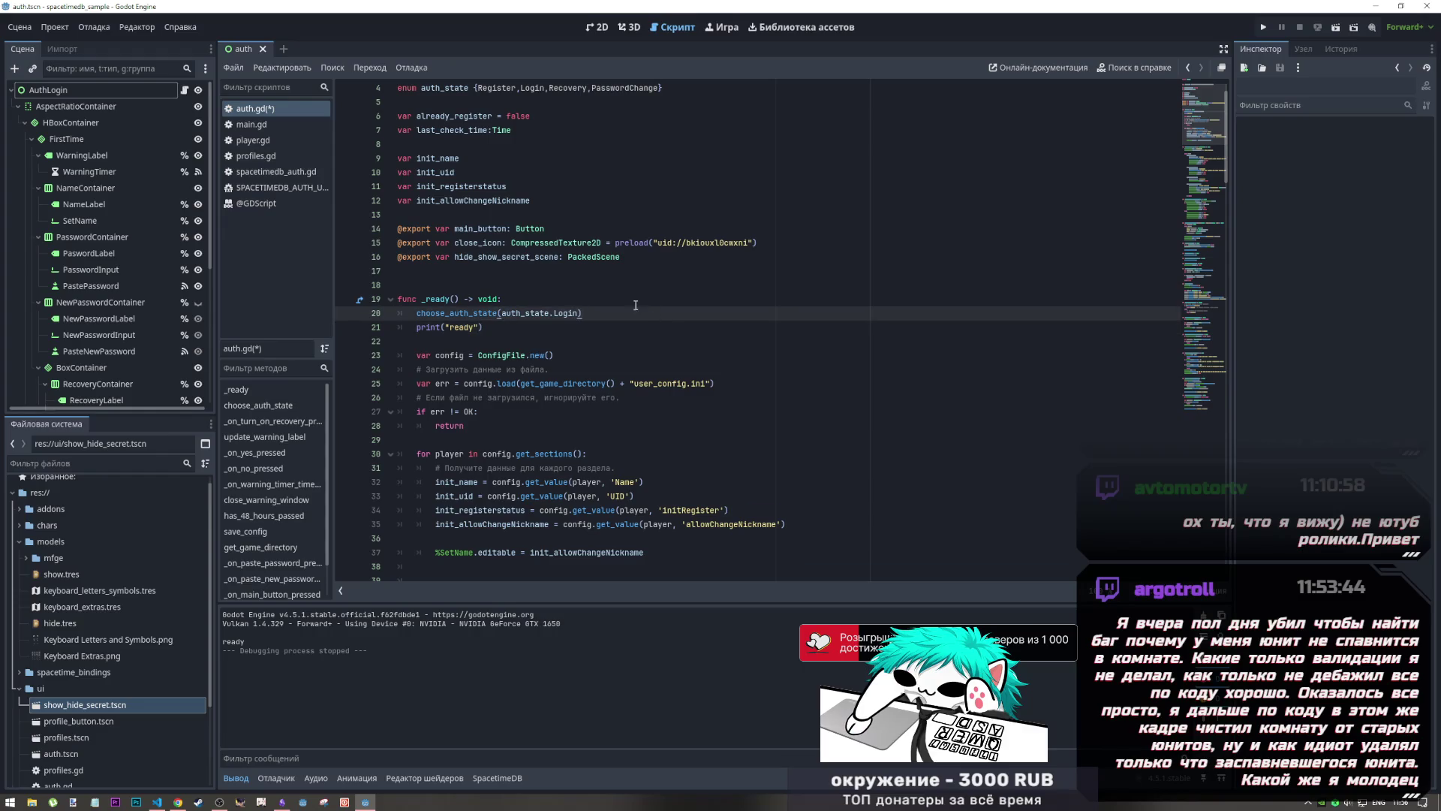
click(636, 305)
key(ctrl+v)
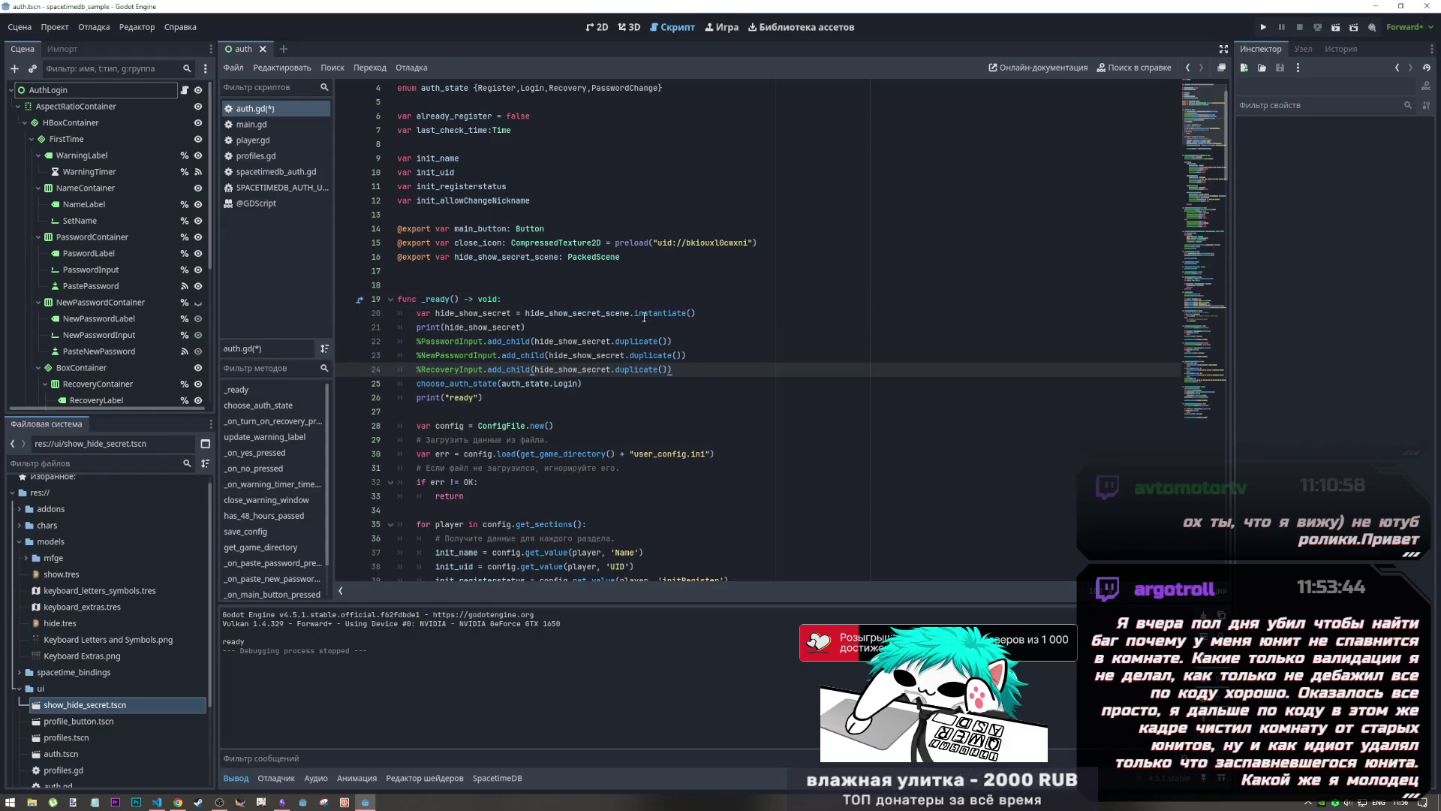
key(Return)
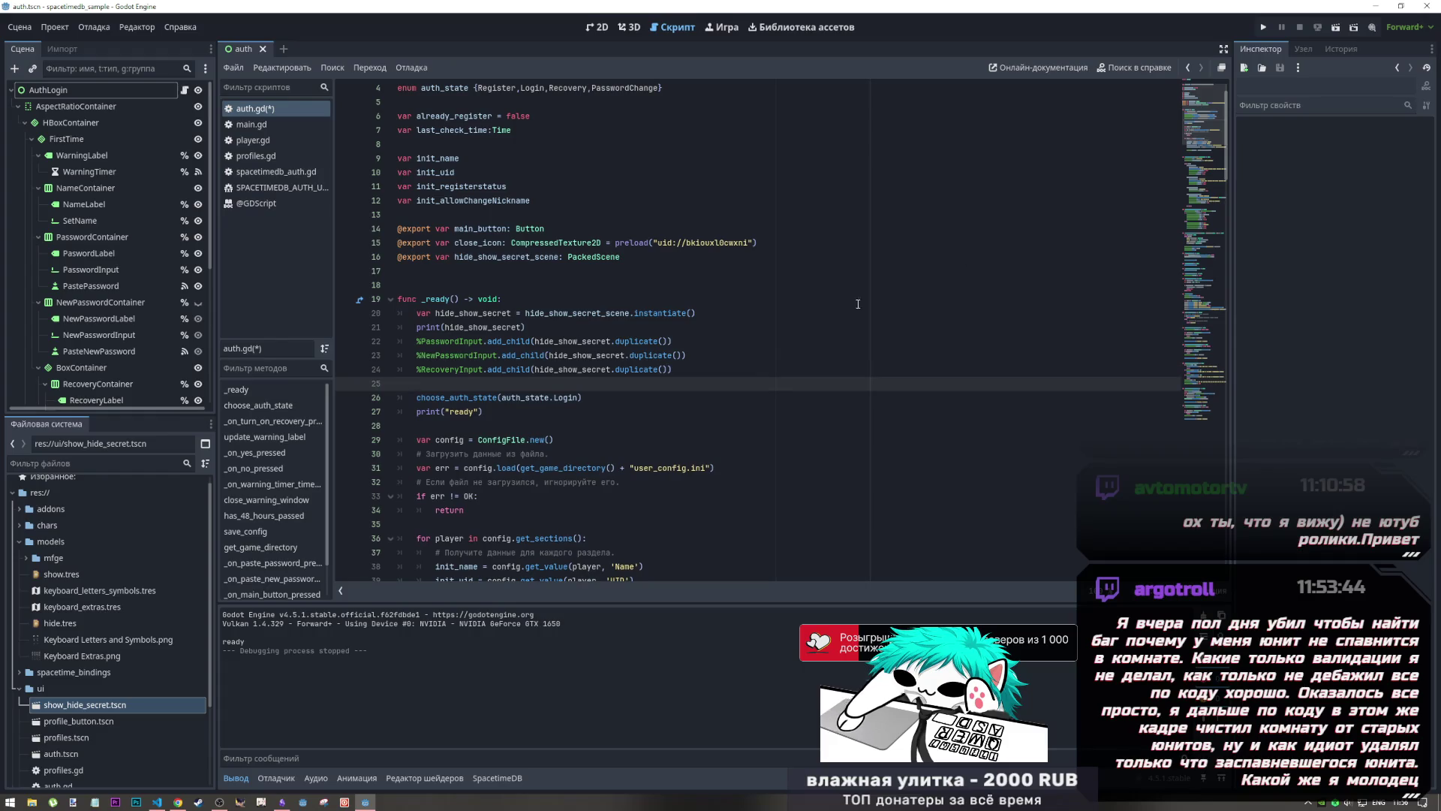
Step: Add a blank line after choose_auth_state, then run and stop the scene to verify
click(555, 397)
key(Return)
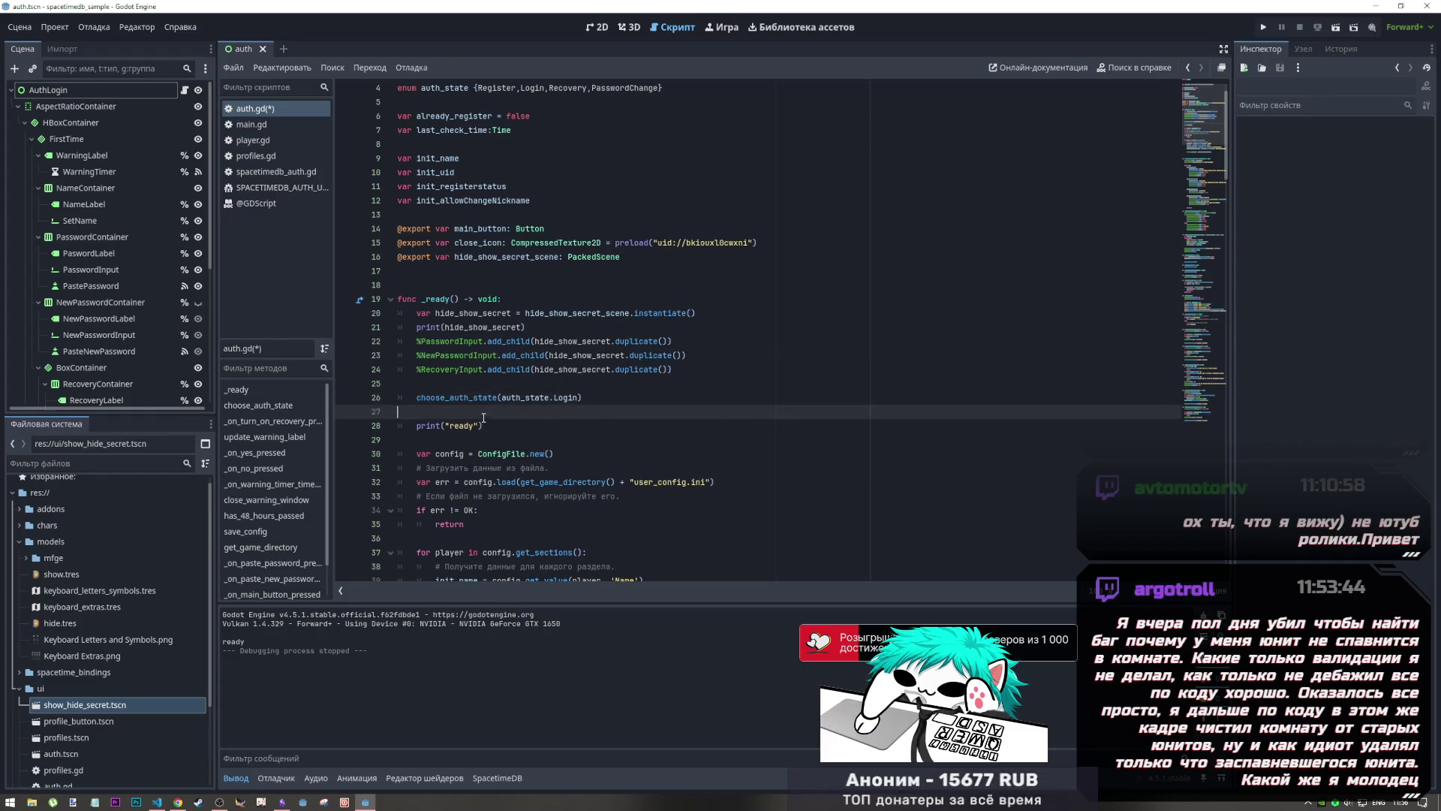
click(1337, 27)
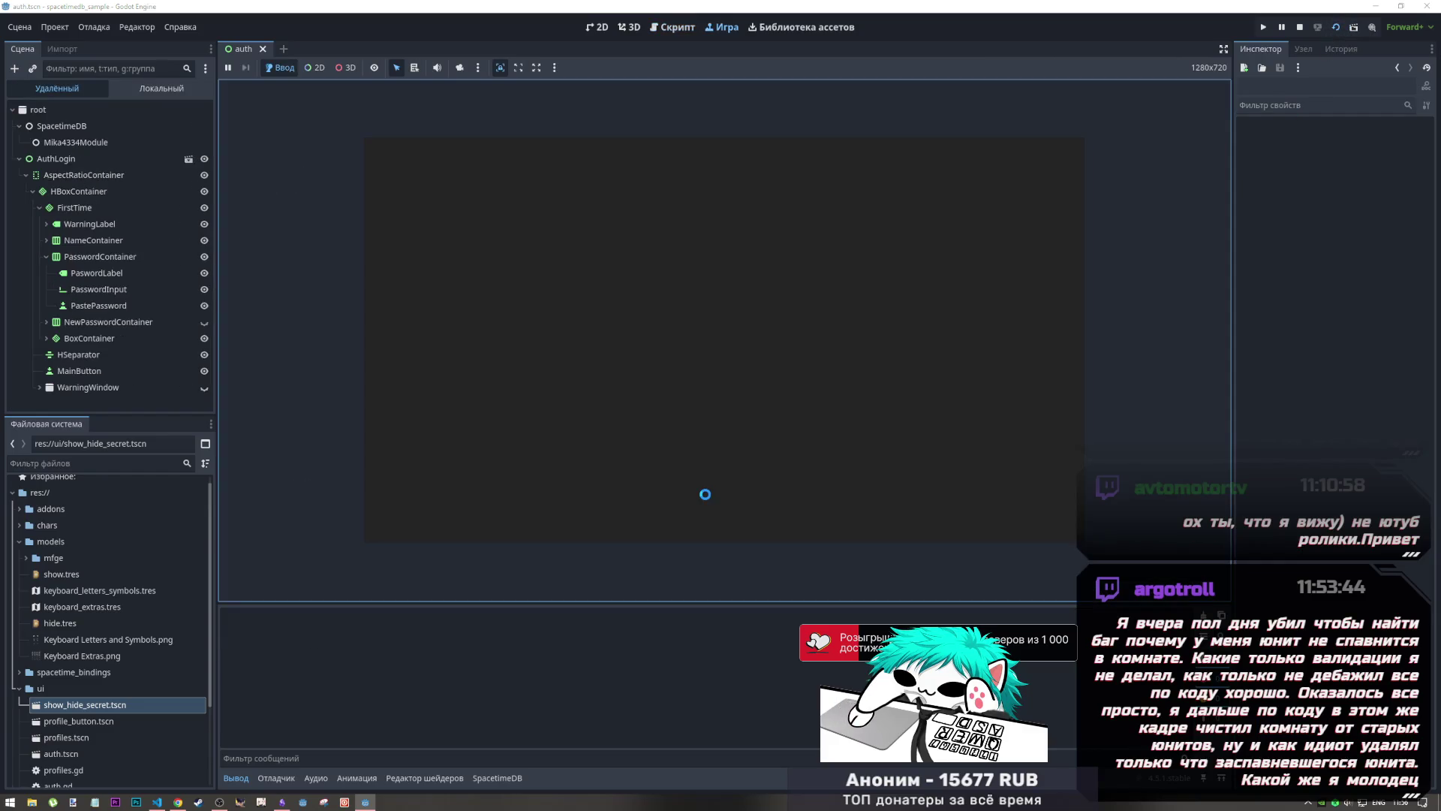
click(1300, 29)
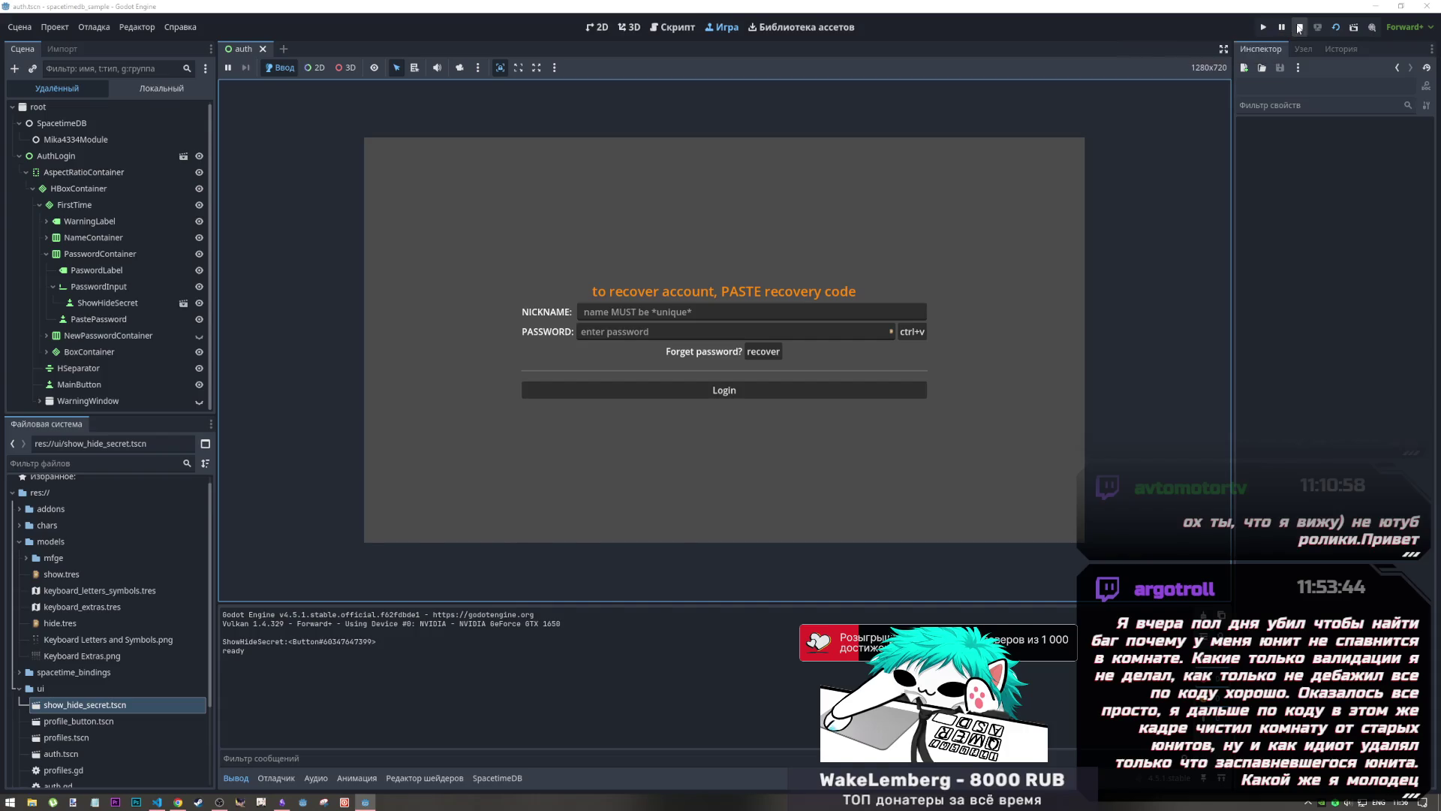
click(635, 342)
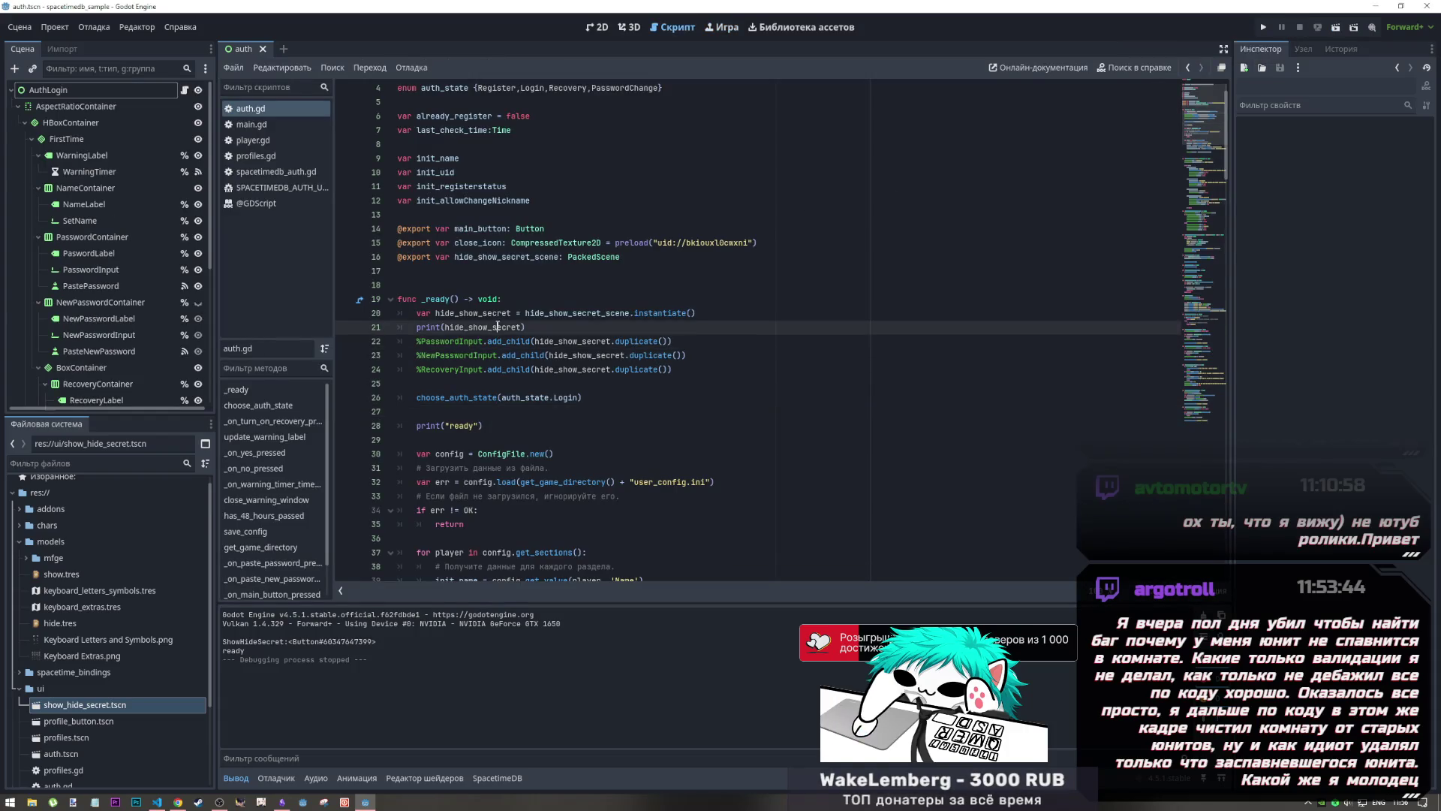
Step: Drag show_hide_secret.tscn into auth.gd, giving line 16 its res:// path and line 17 a uid preload
double_click(437, 315)
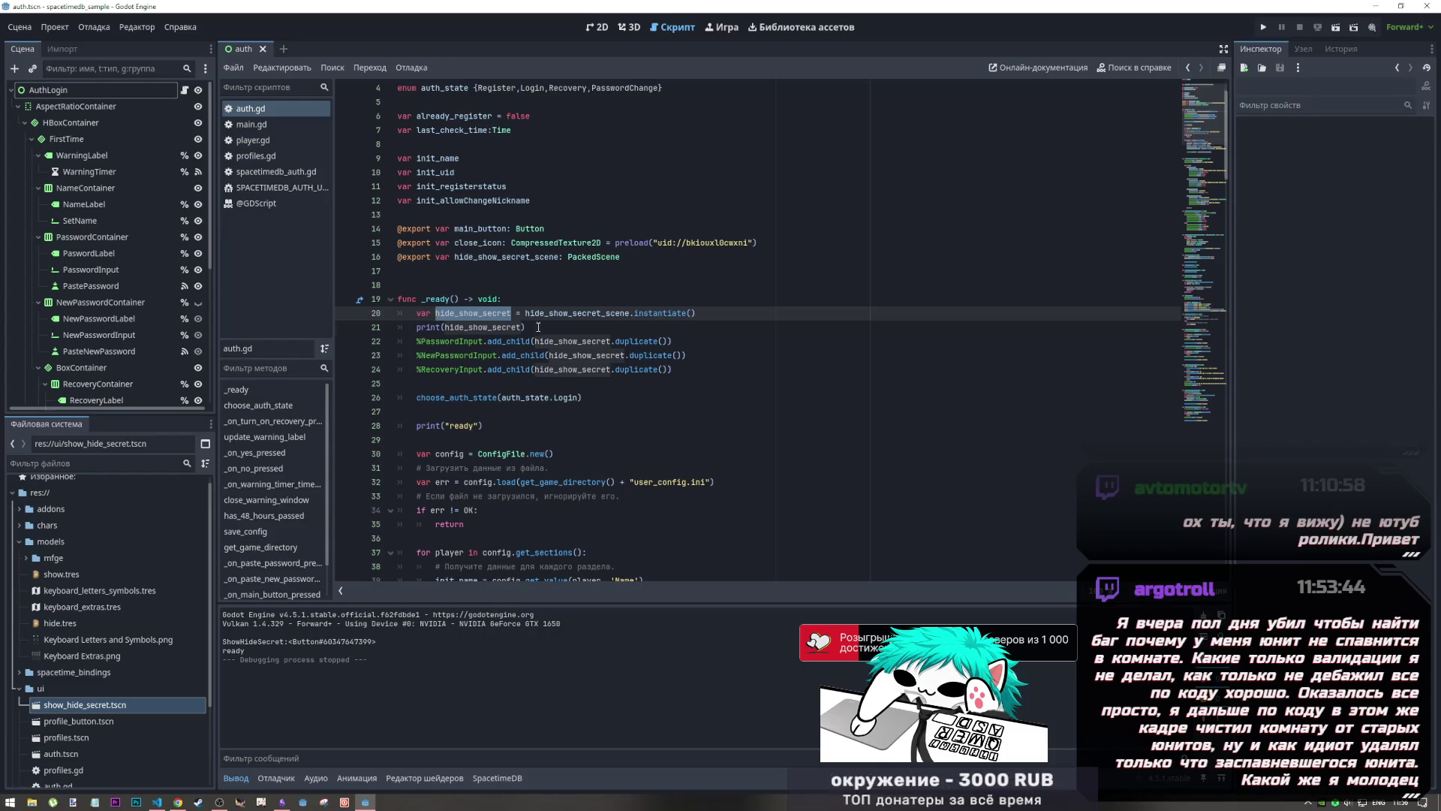
scroll(533, 395, up, 1)
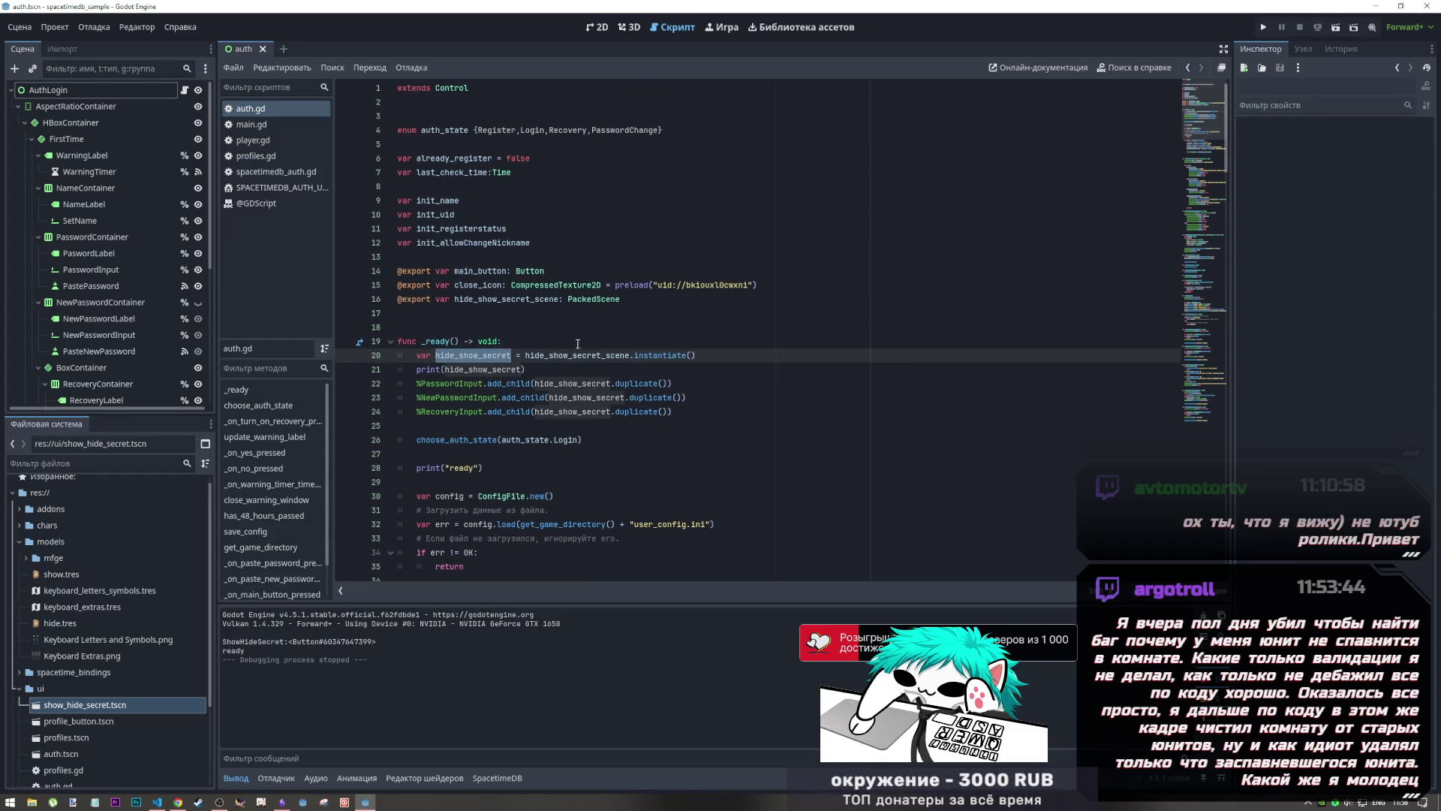
click(645, 288)
click(653, 302)
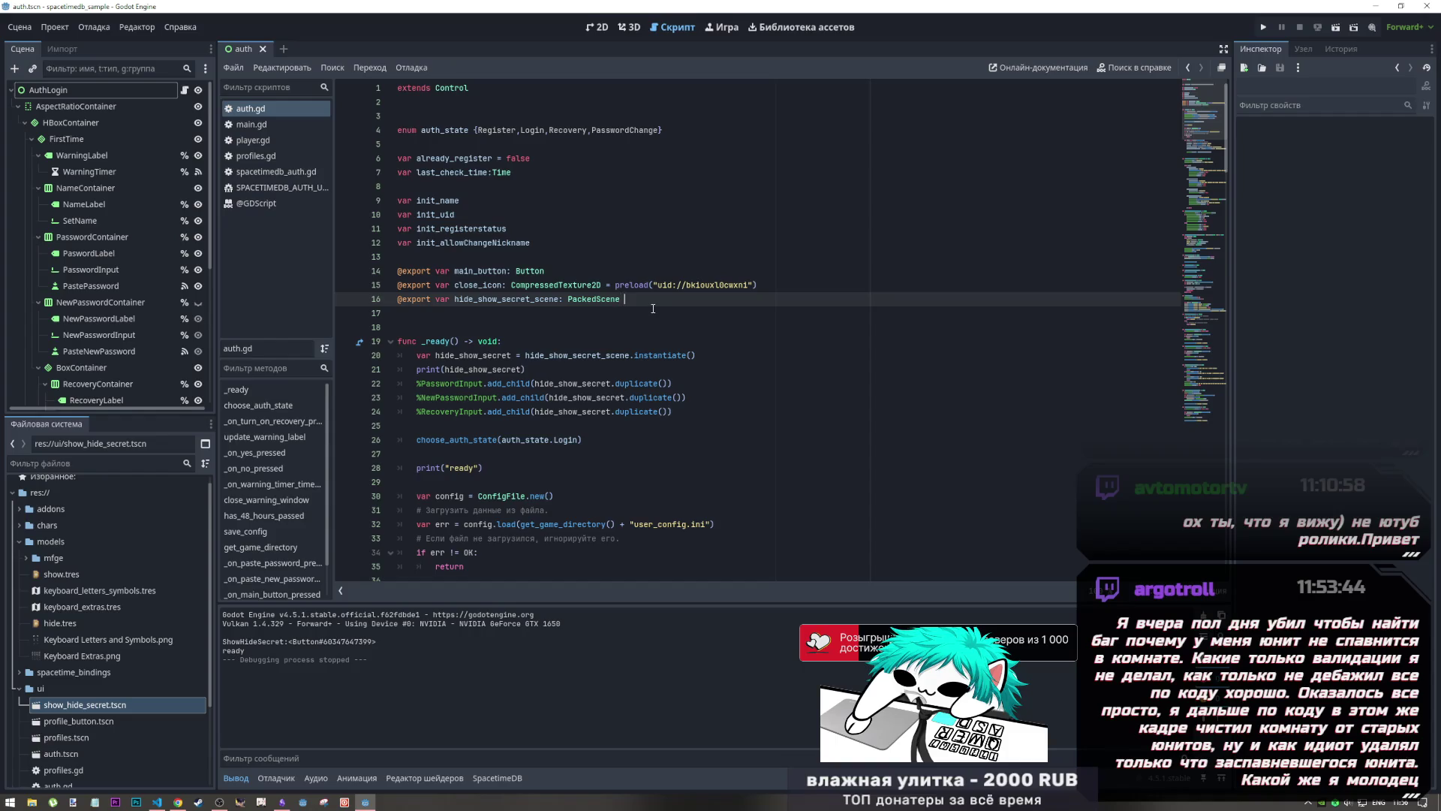
text(=)
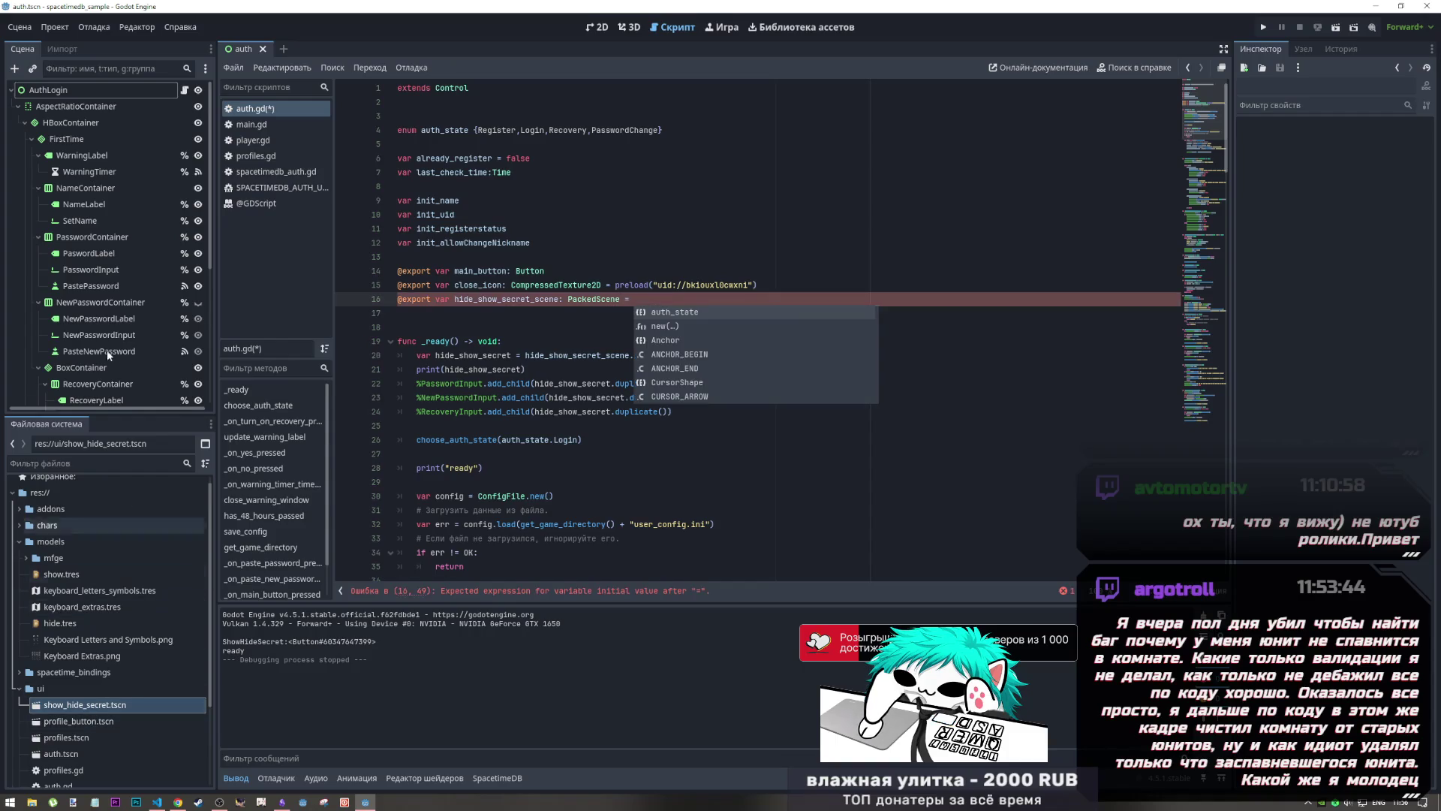
drag(653, 285, 612, 286)
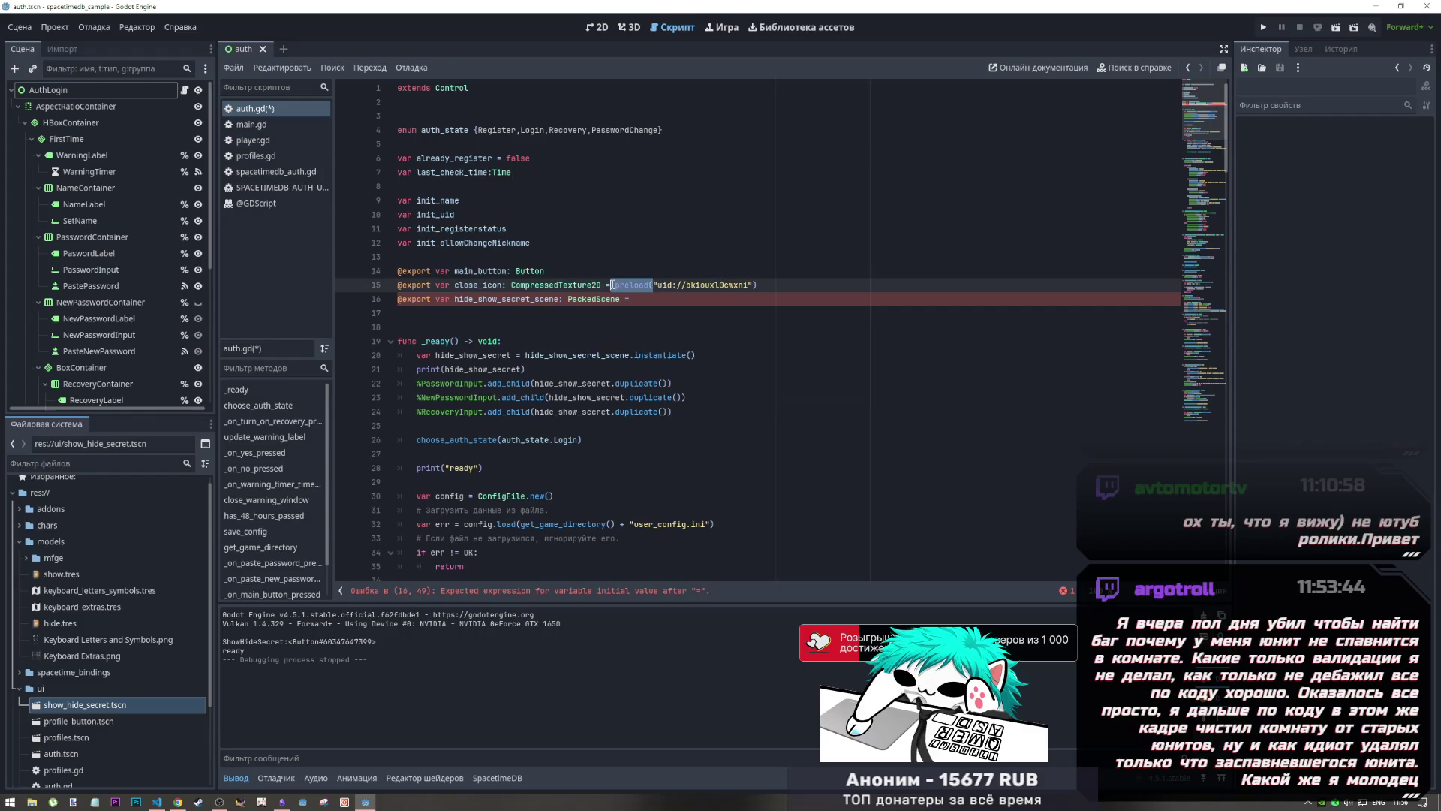
click(653, 298)
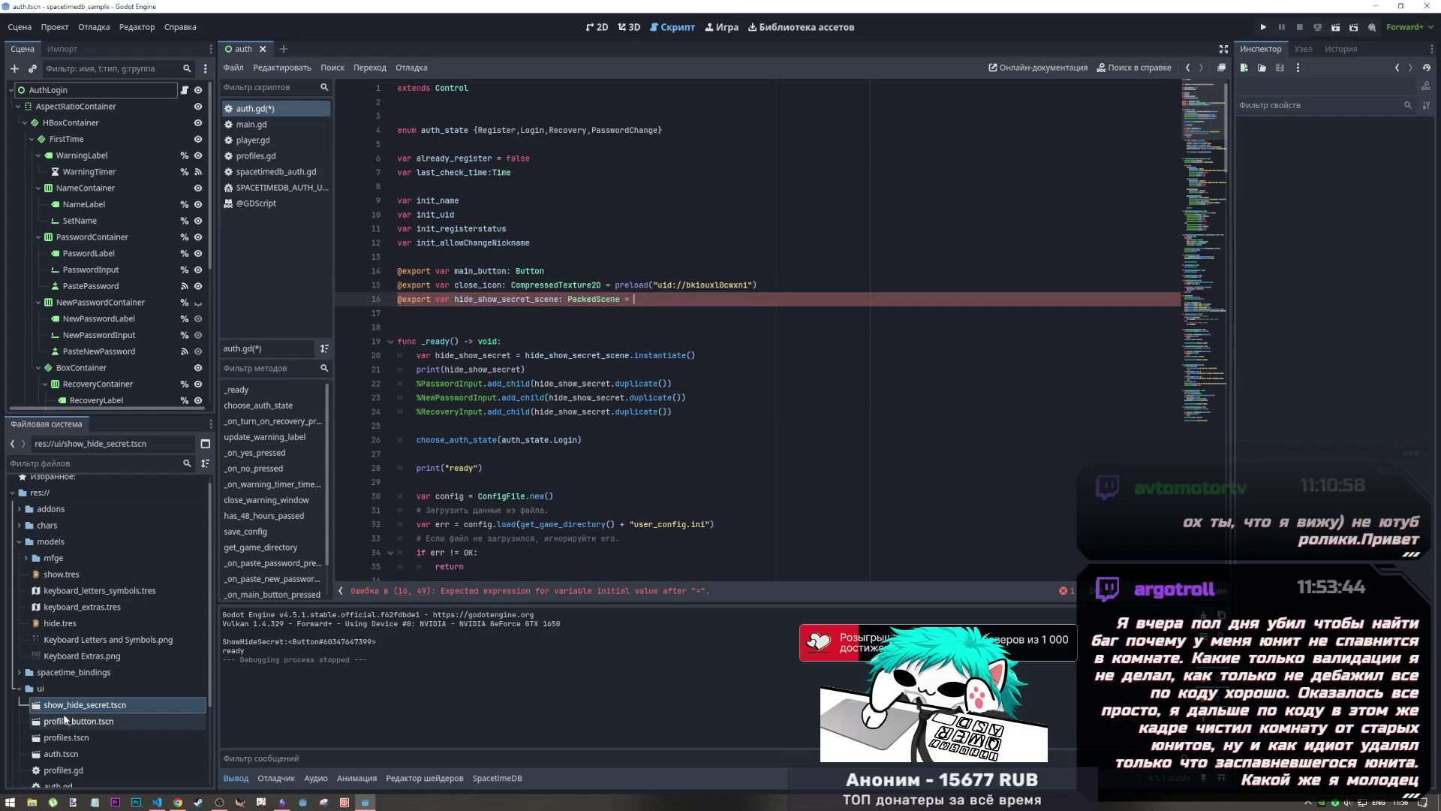
mouse_move(79, 705)
mouse_down()
mouse_move(213, 646)
mouse_move(665, 314)
mouse_up()
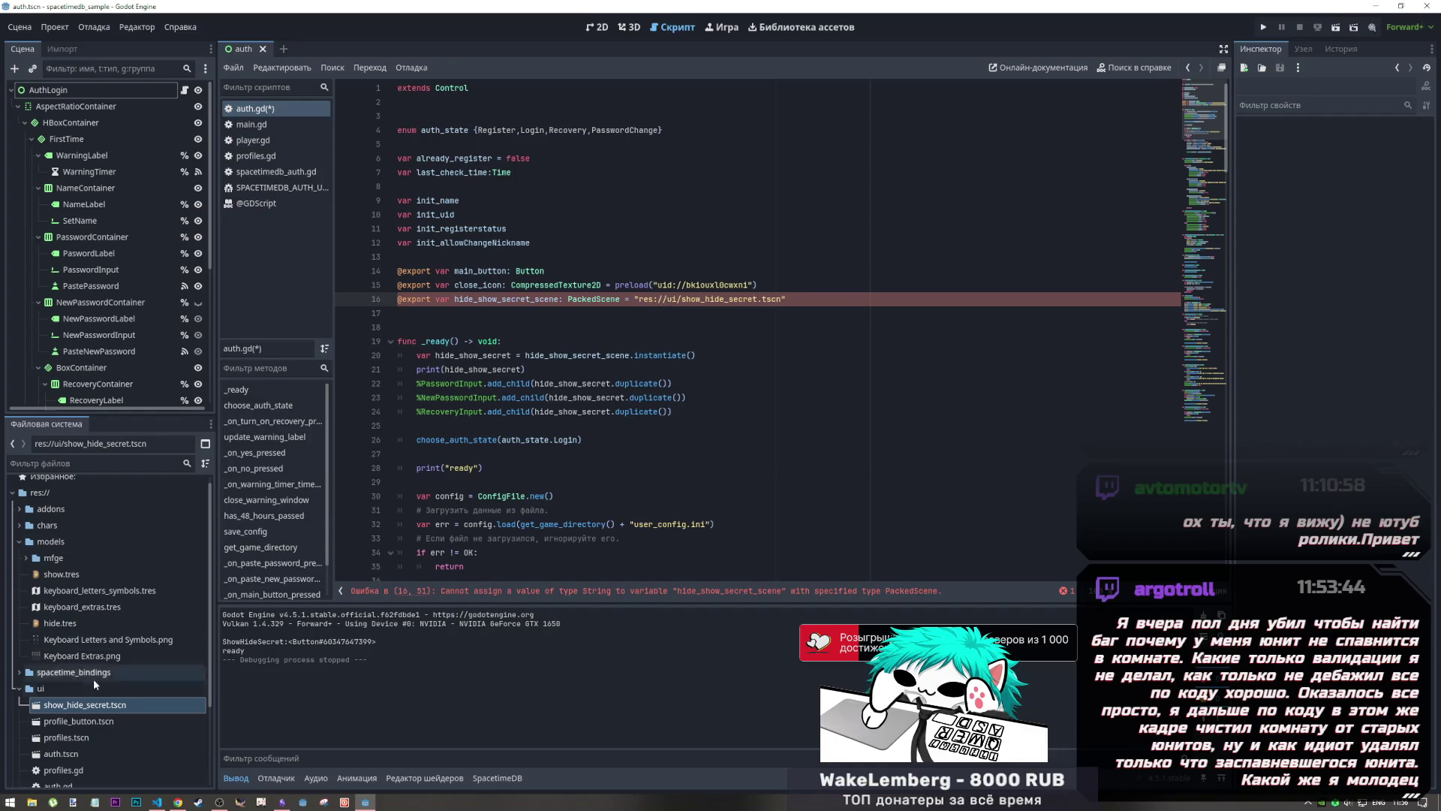
mouse_move(85, 705)
mouse_down()
mouse_move(201, 638)
mouse_move(604, 326)
mouse_up()
Step: Replace line 16's res:// path with the uid preload, delete the SHOW_HIDE_SECRET line, and save
click(782, 313)
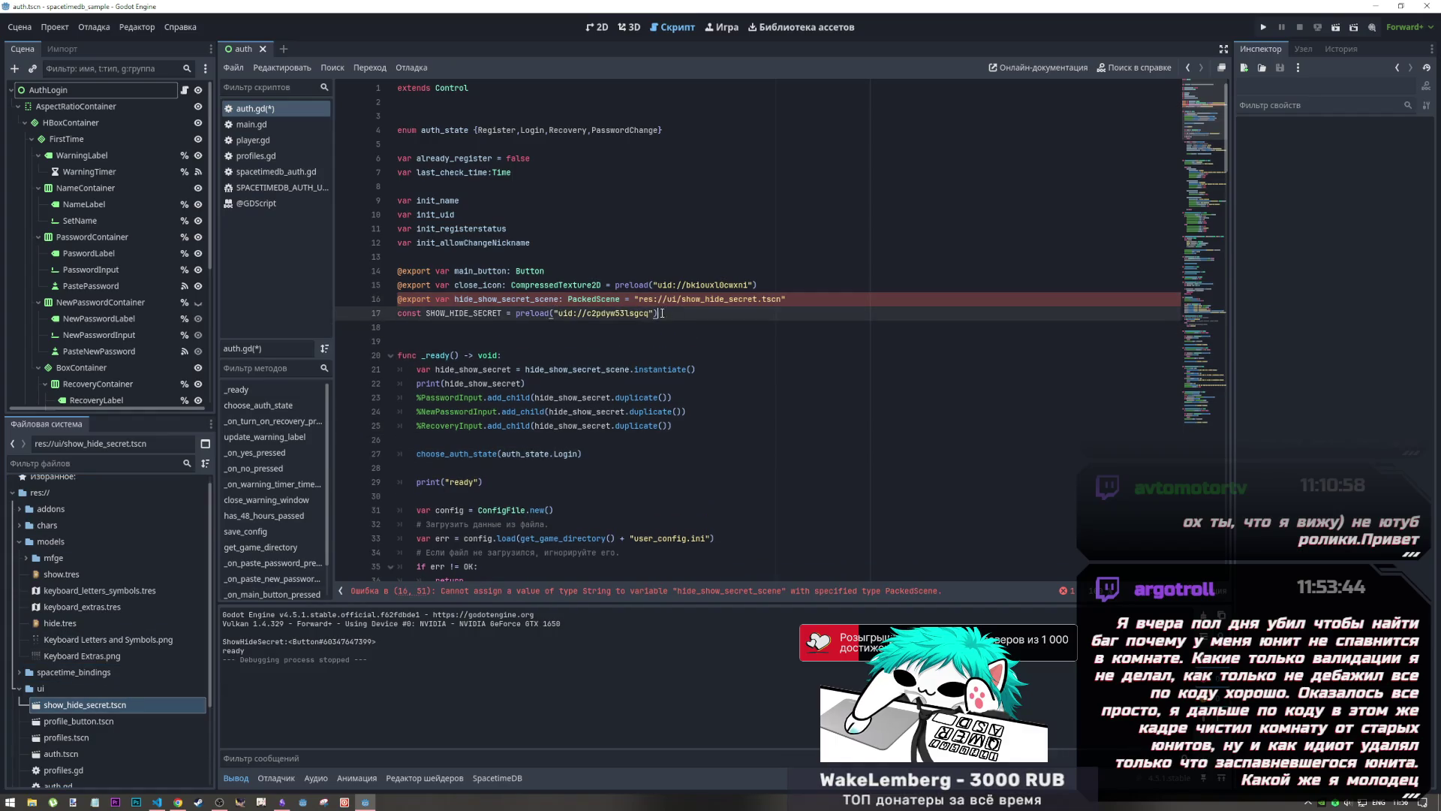
key(ctrl+shift+Left)
key(ctrl+shift+Left)
key(ctrl+shift+Left)
key(BackSpace)
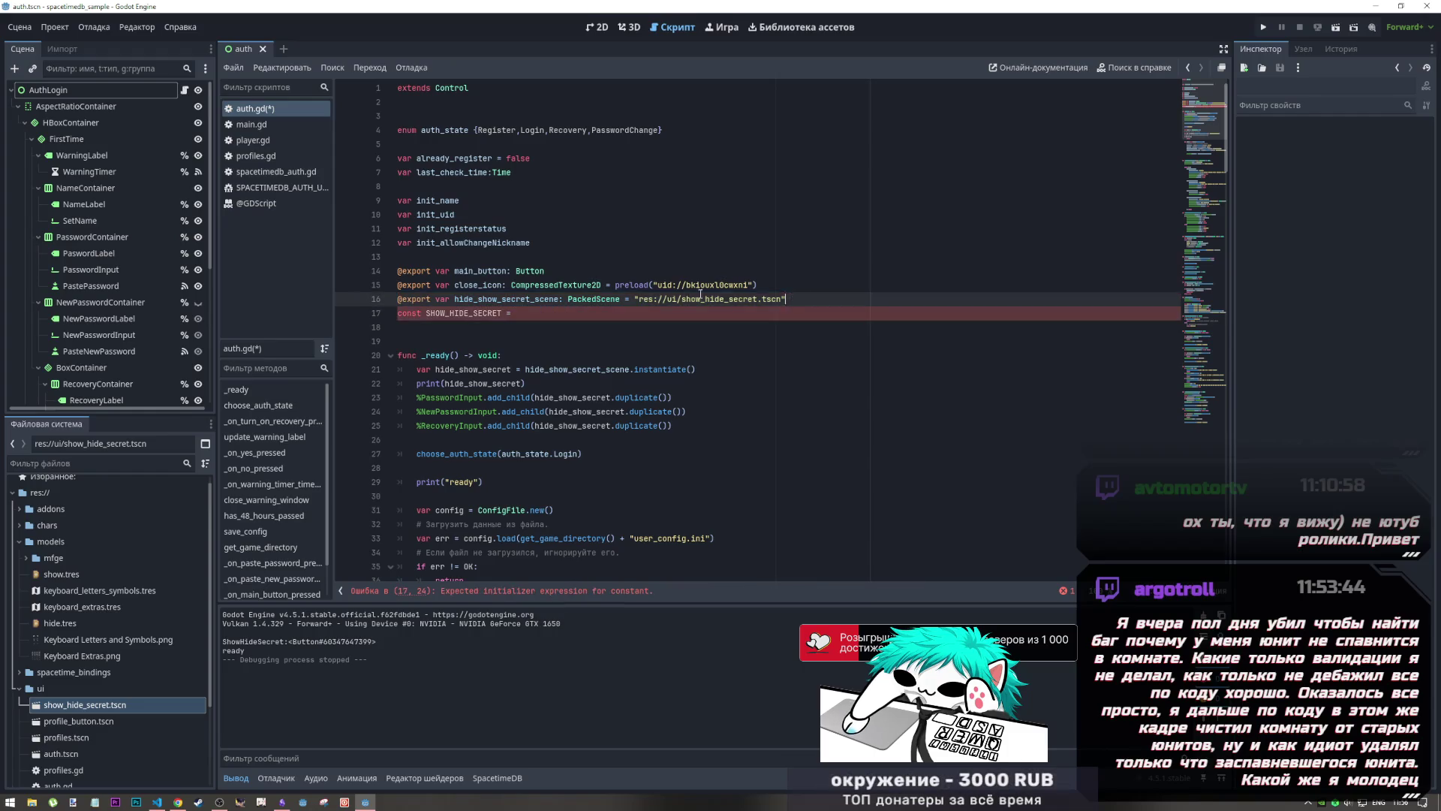
drag(787, 299, 634, 298)
text(preload("uid://c2pdyw53lsgcq"))
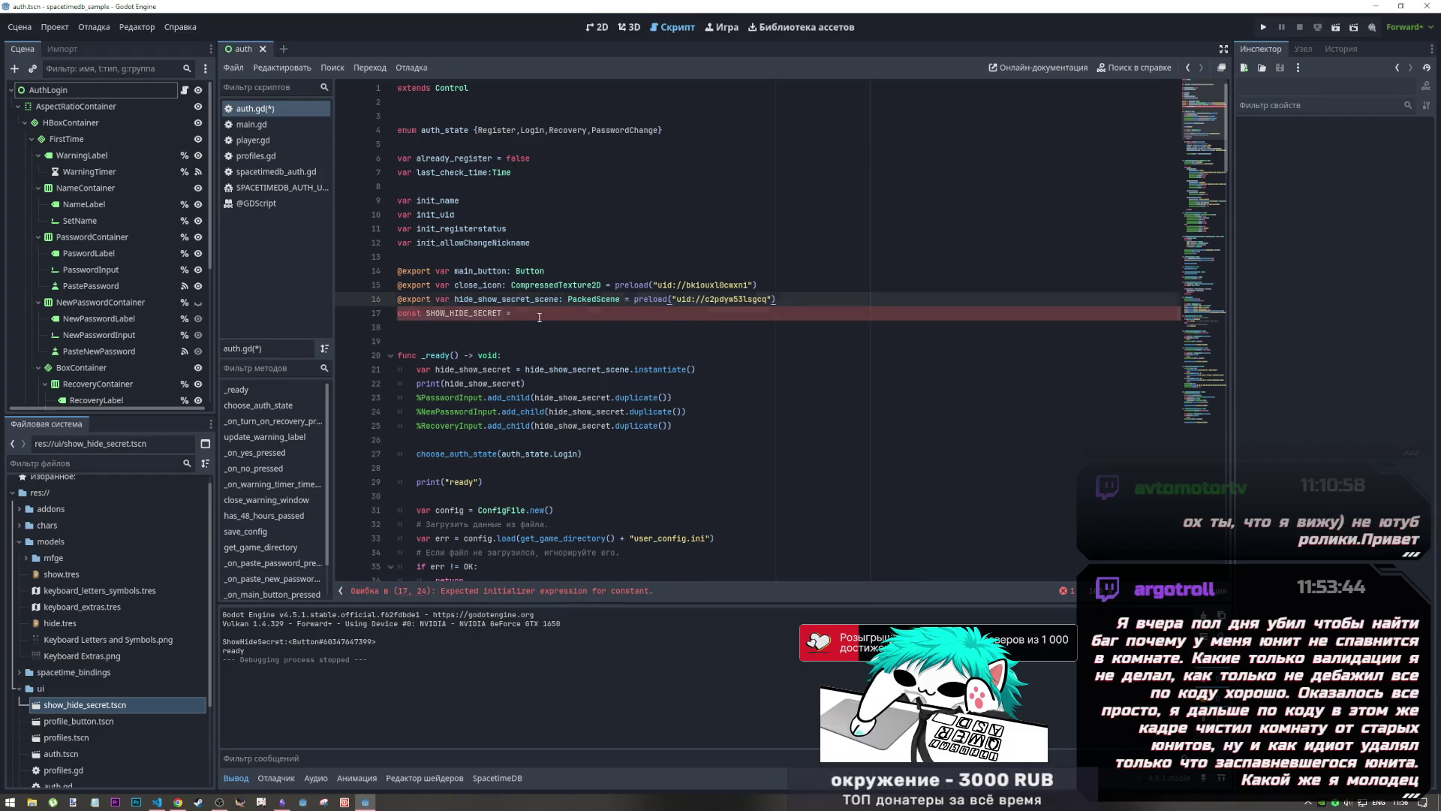
key(shift+Home)
key(BackSpace)
key(BackSpace)
key(ctrl+s)
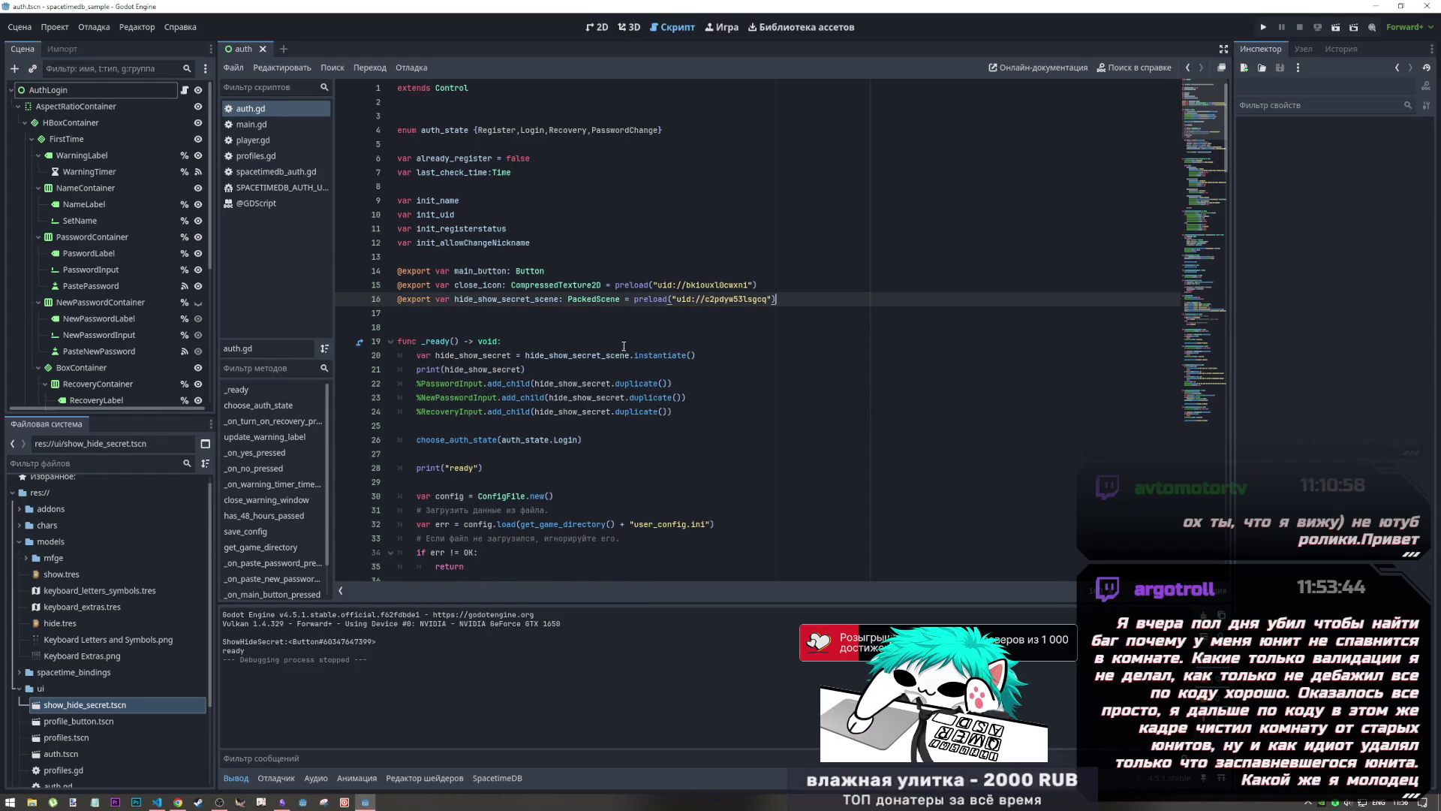
Step: Replace hide_show_secret.duplicate() with plain hide_show_secret in the add_child calls on lines 22–24
click(632, 384)
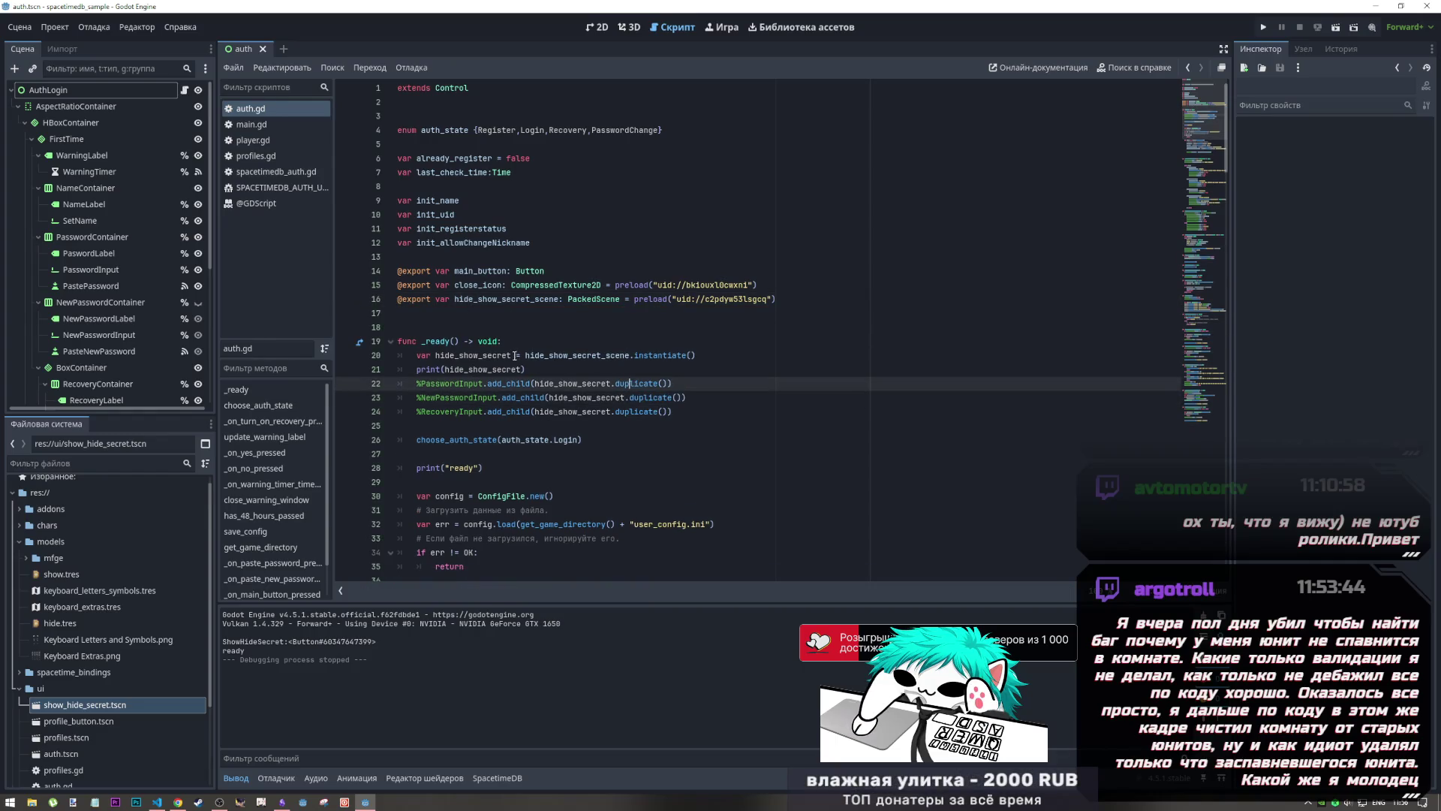
drag(515, 355, 435, 355)
key(ctrl+c)
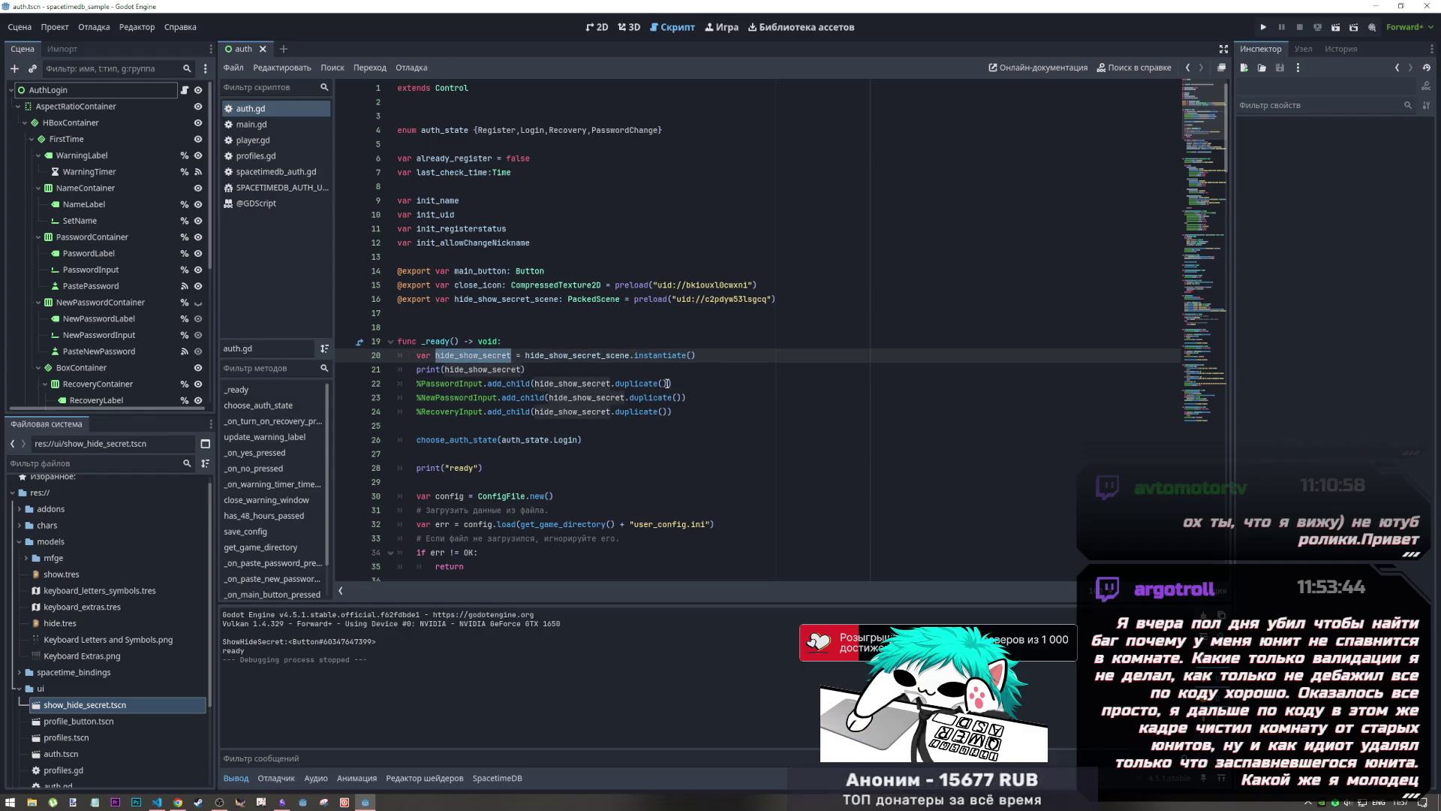
drag(667, 384, 534, 384)
key(ctrl+d)
key(ctrl+d)
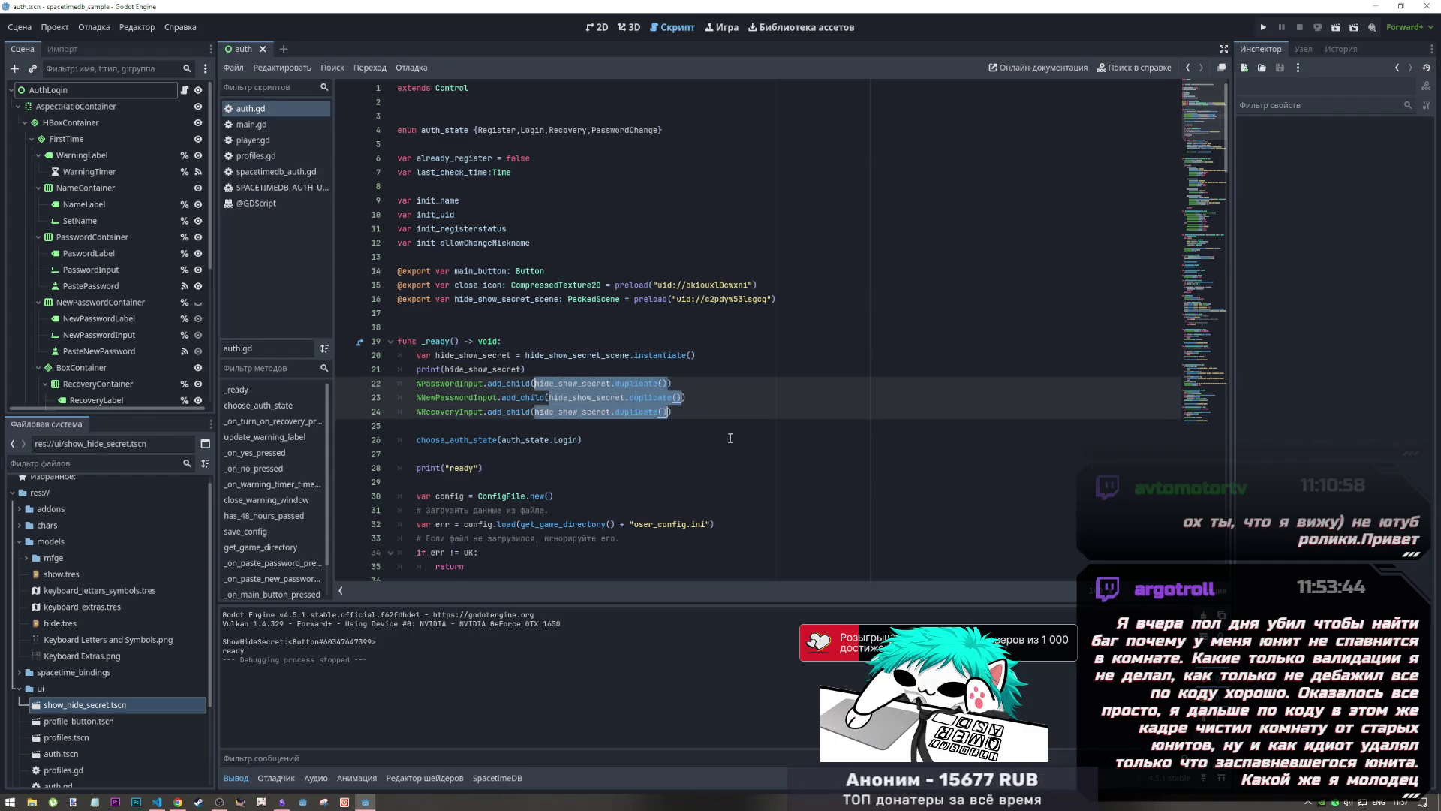
key(ctrl+v)
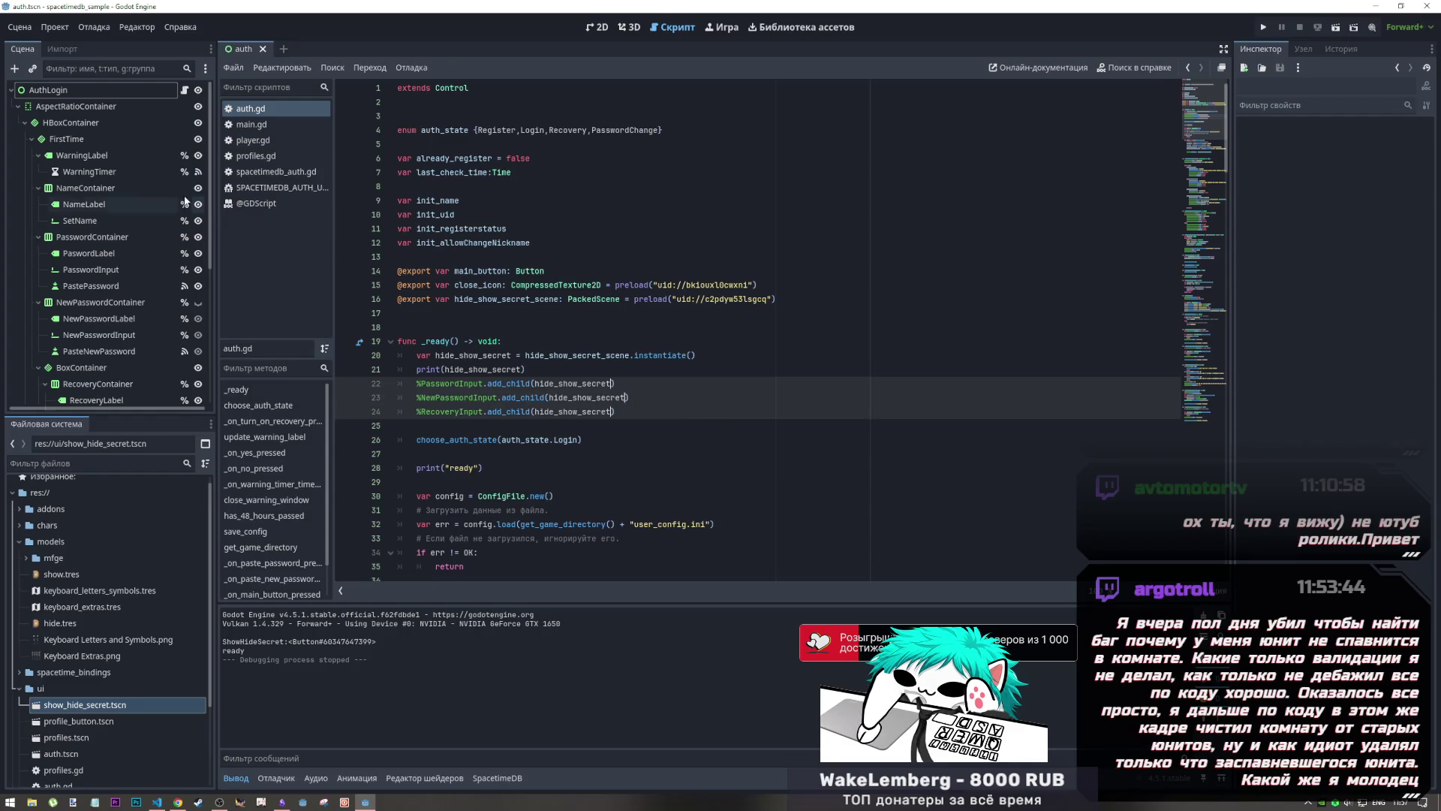
Step: Run the scene, focus the password field, and jump to the 'already has parent' error at auth.gd line 23
click(1336, 27)
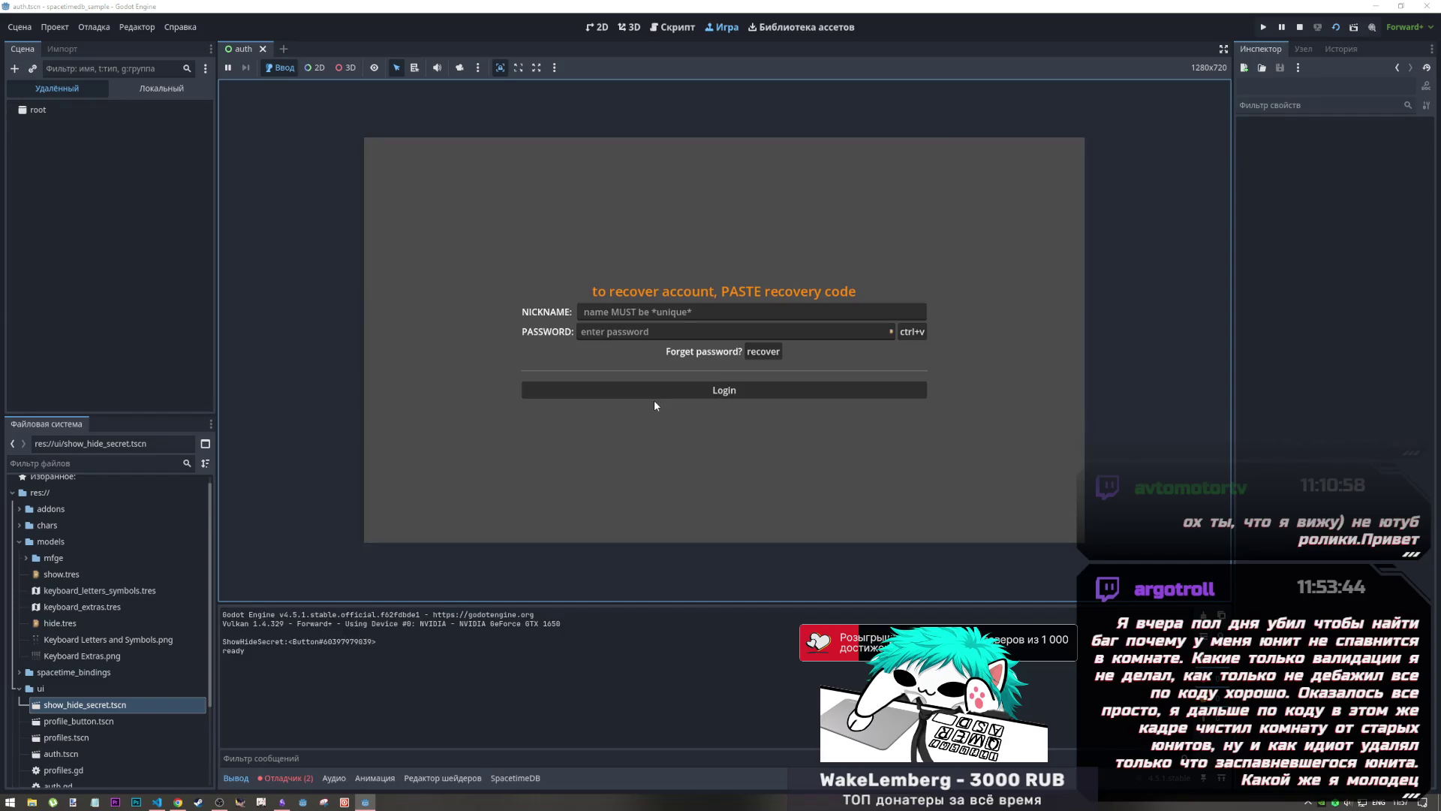
click(891, 331)
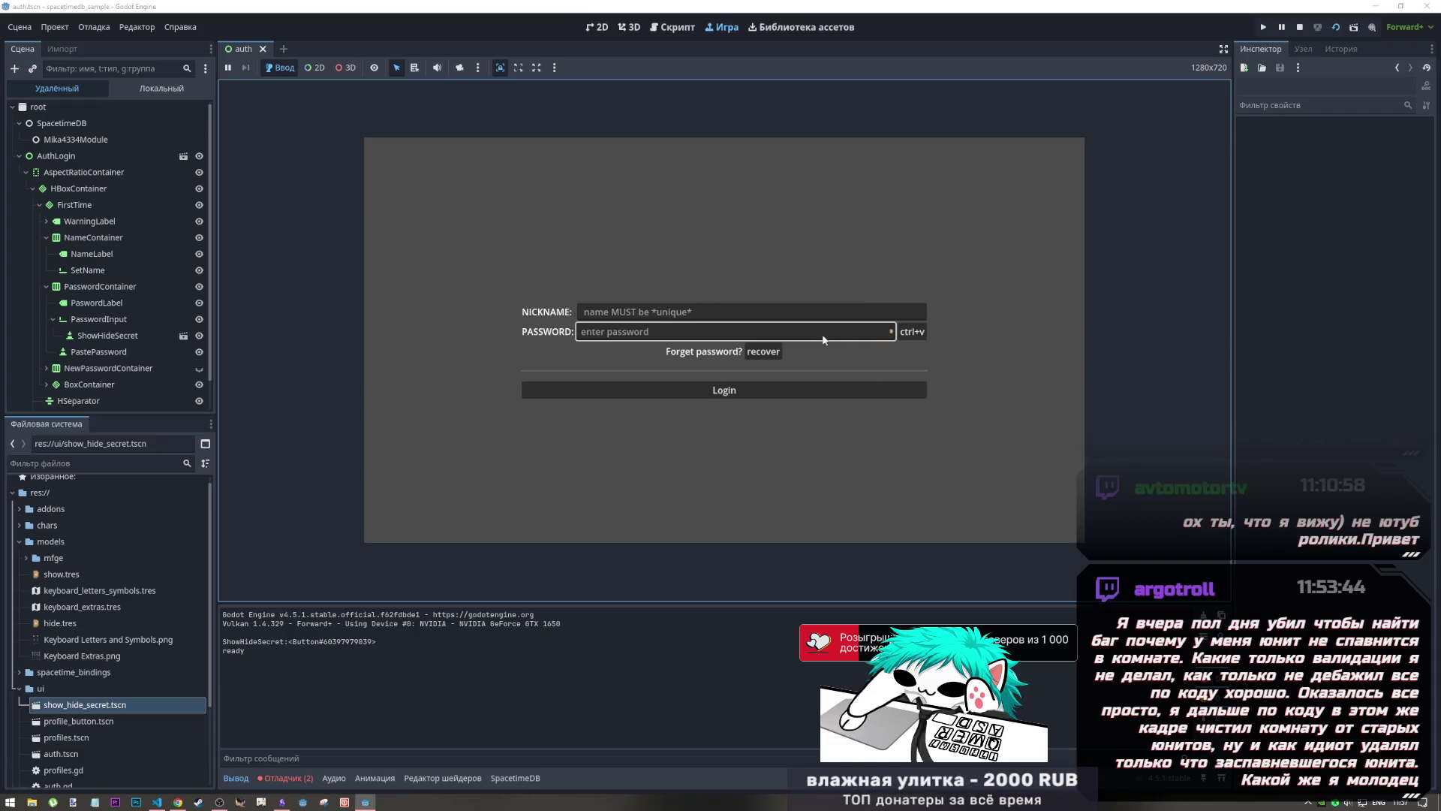
click(277, 778)
click(333, 612)
click(358, 650)
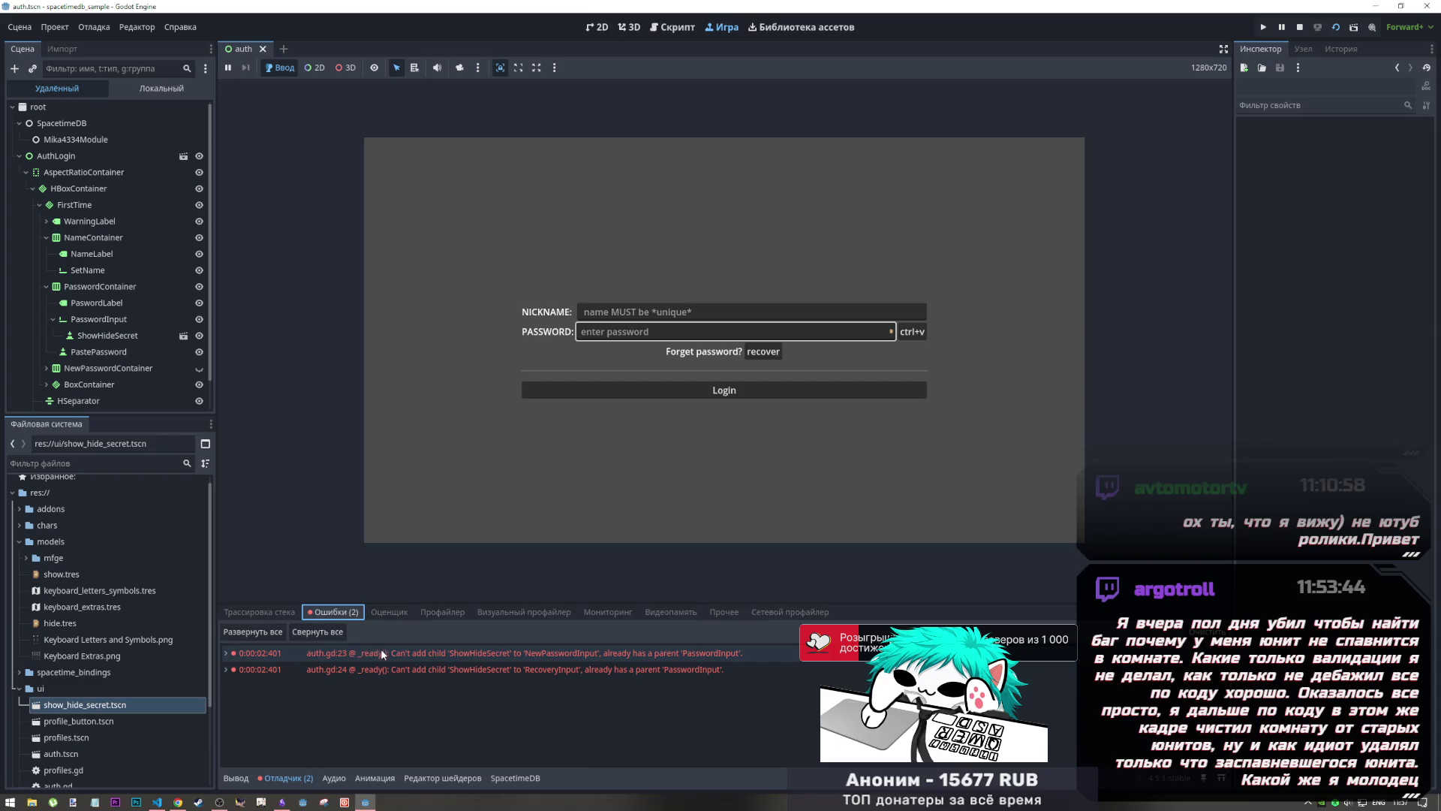
double_click(381, 652)
mouse_move(382, 658)
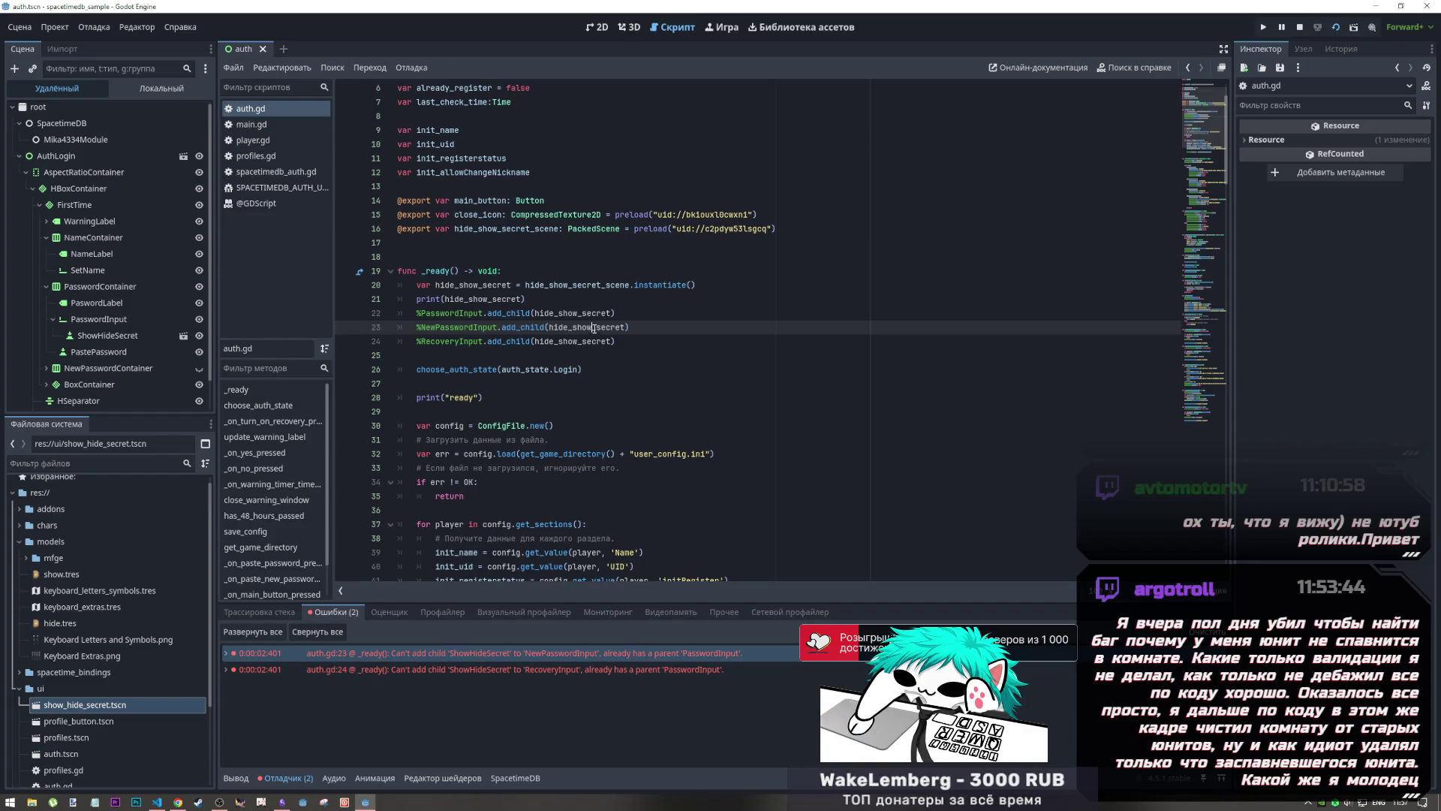
Step: Append .duplicate() to hide_show_secret on lines 22–24 using multiple carets
drag(609, 343, 609, 314)
text(.duplicate()
key(Return)
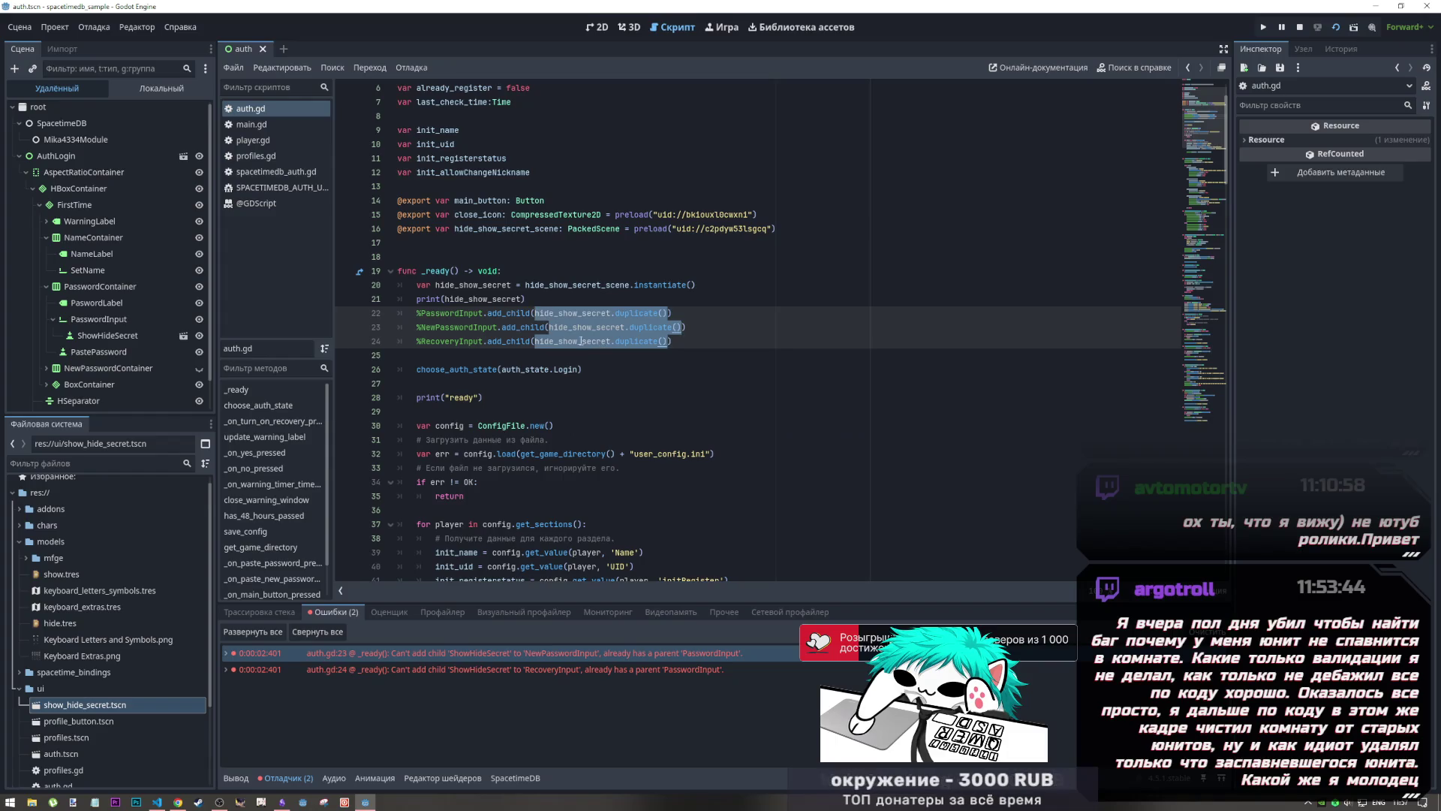
click(525, 299)
Step: Run the game, test the password field across a restart, then stop it
key(F5)
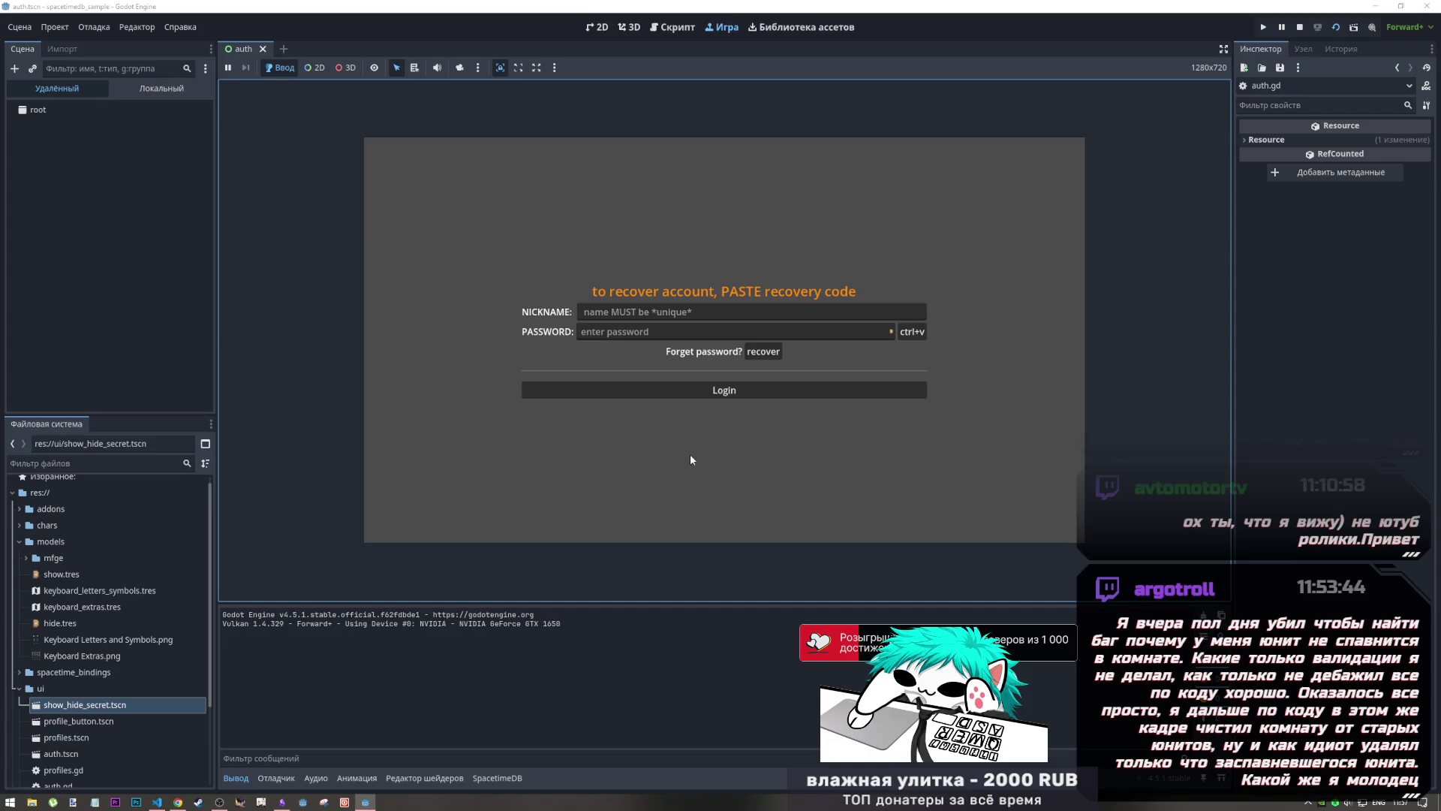
click(891, 335)
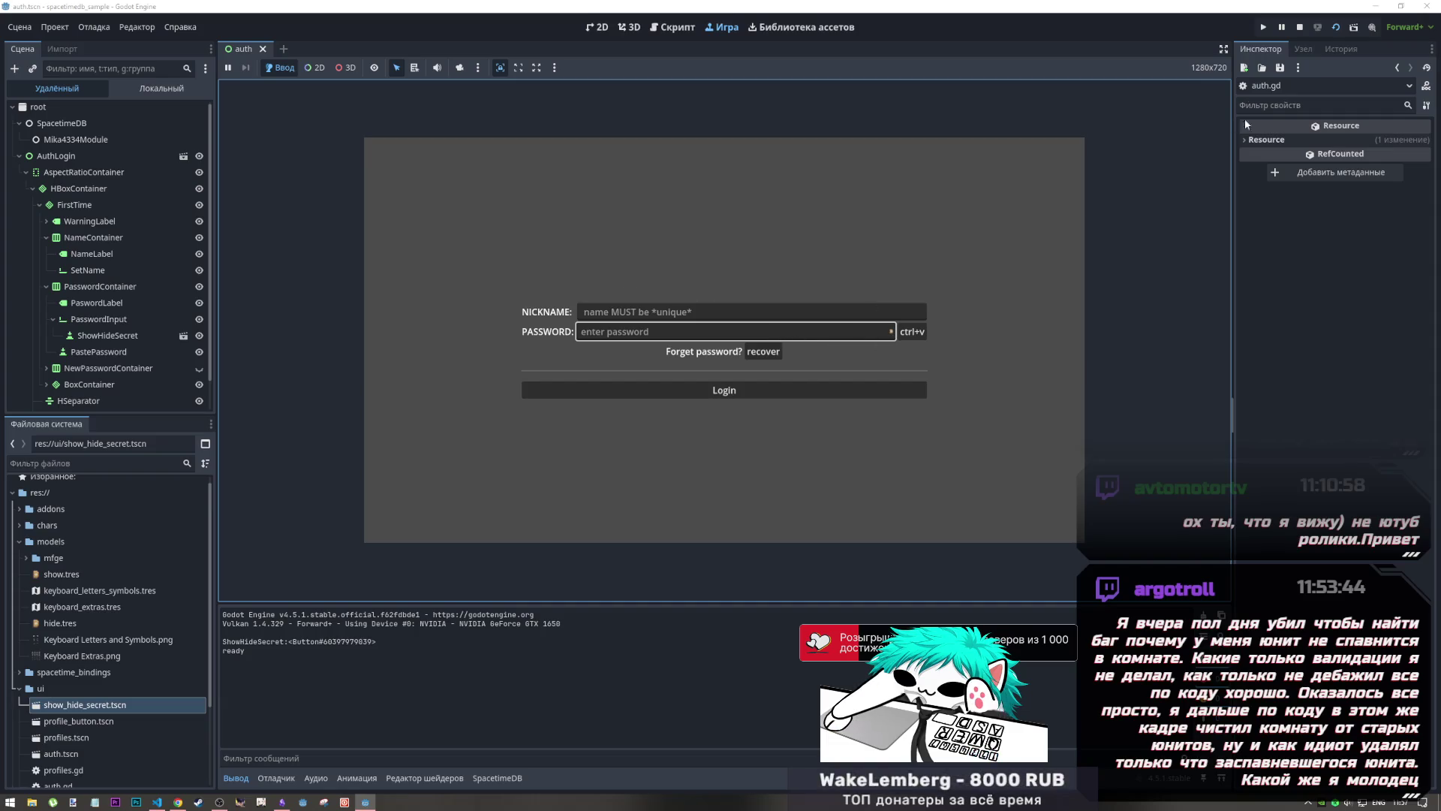
click(1333, 27)
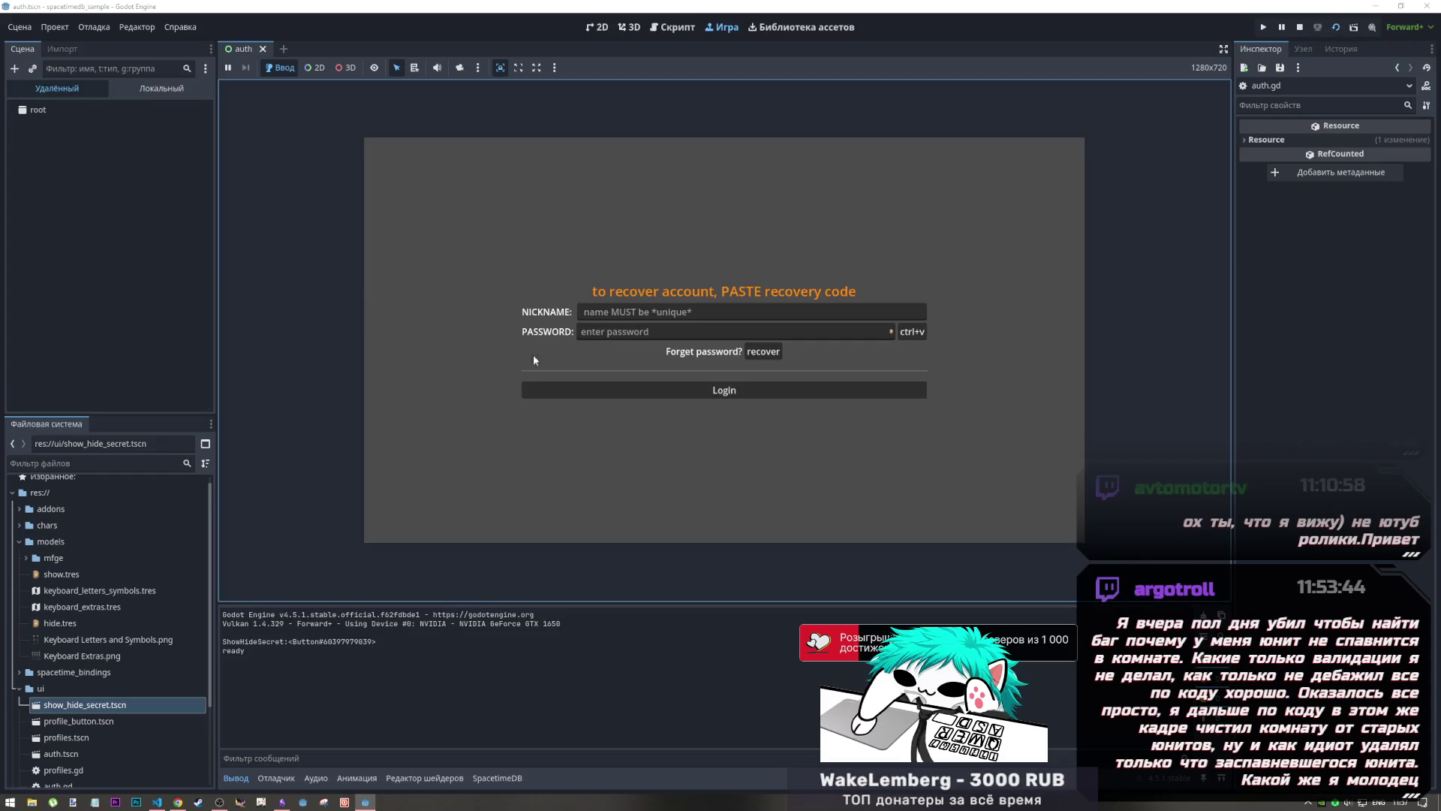
click(1300, 27)
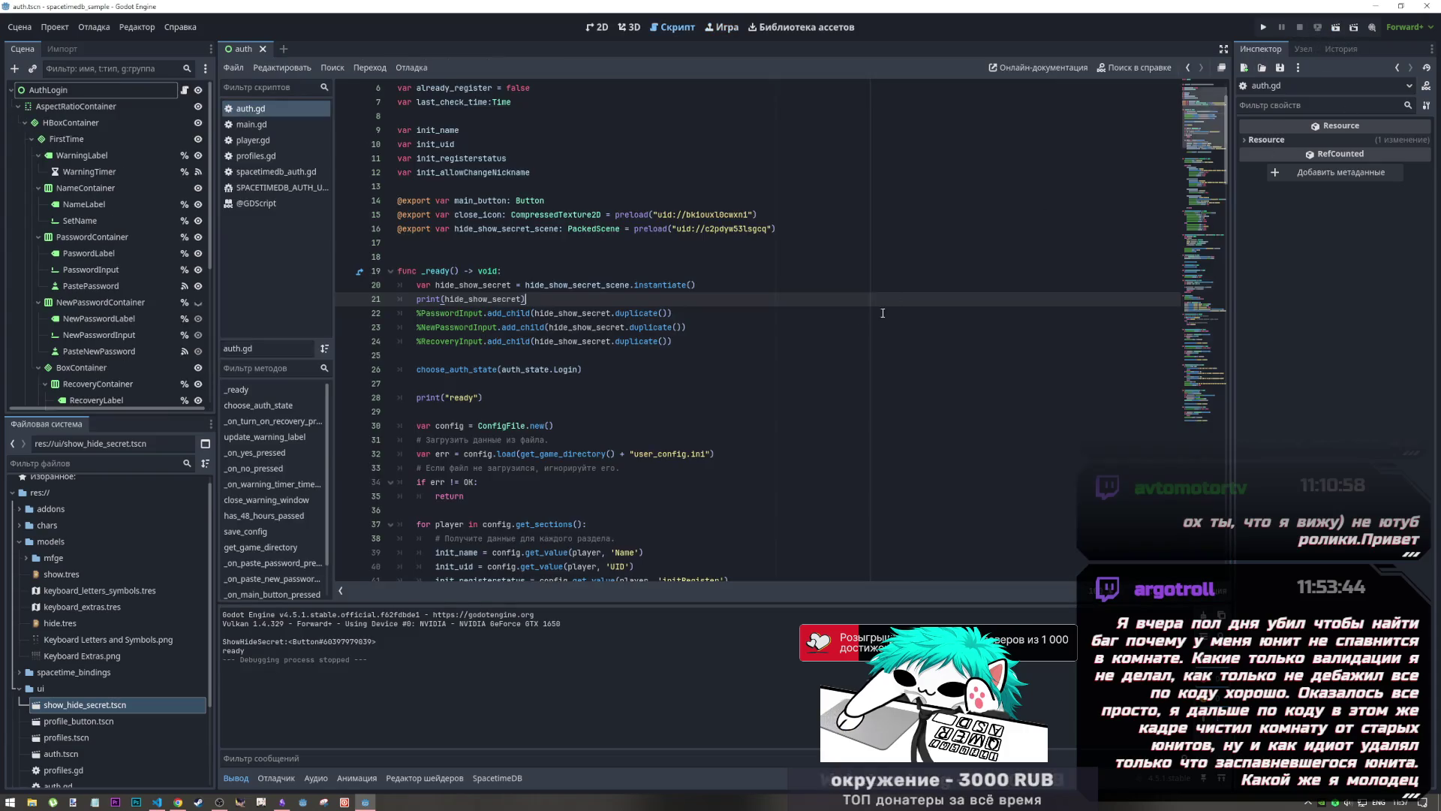
key(F5)
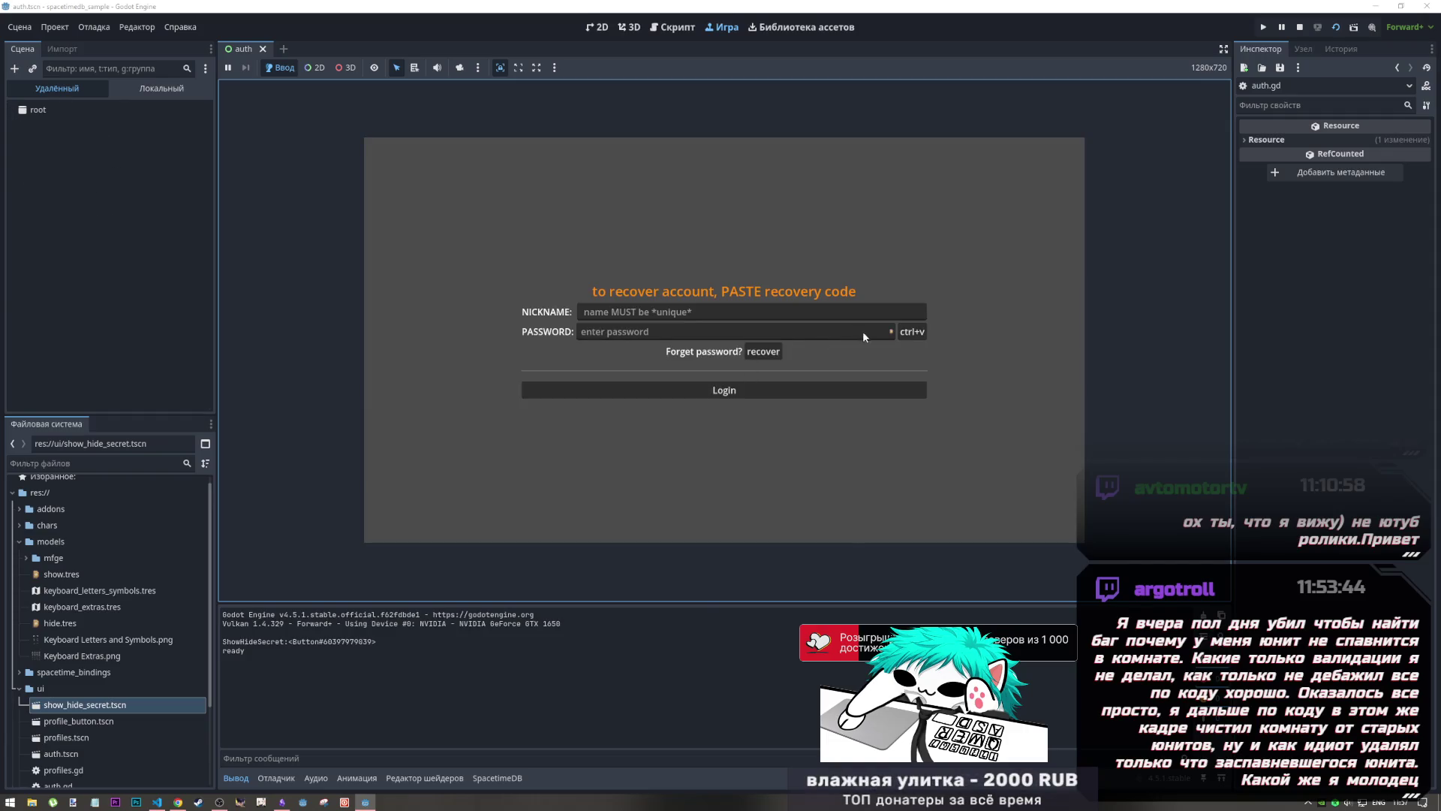
click(864, 331)
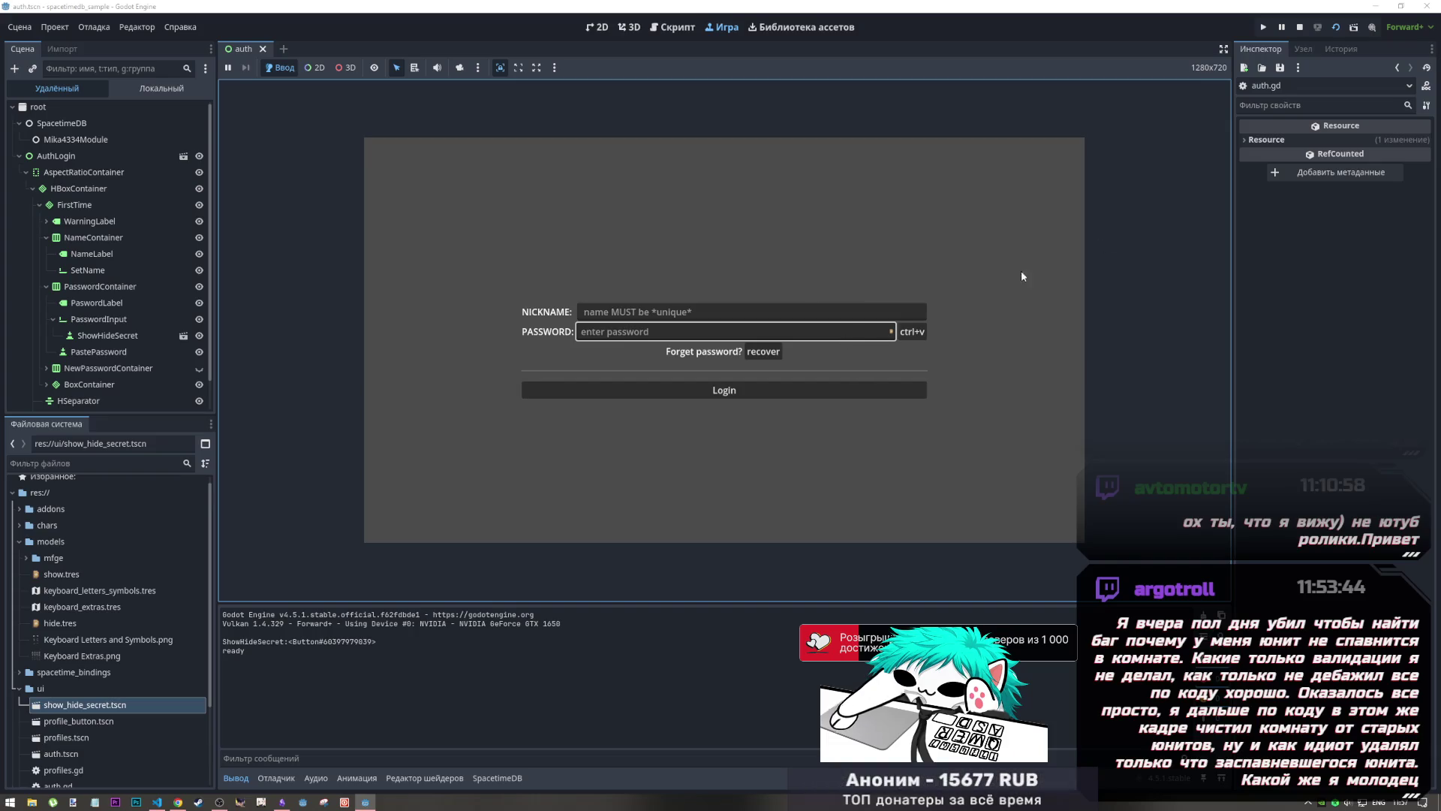
click(1300, 27)
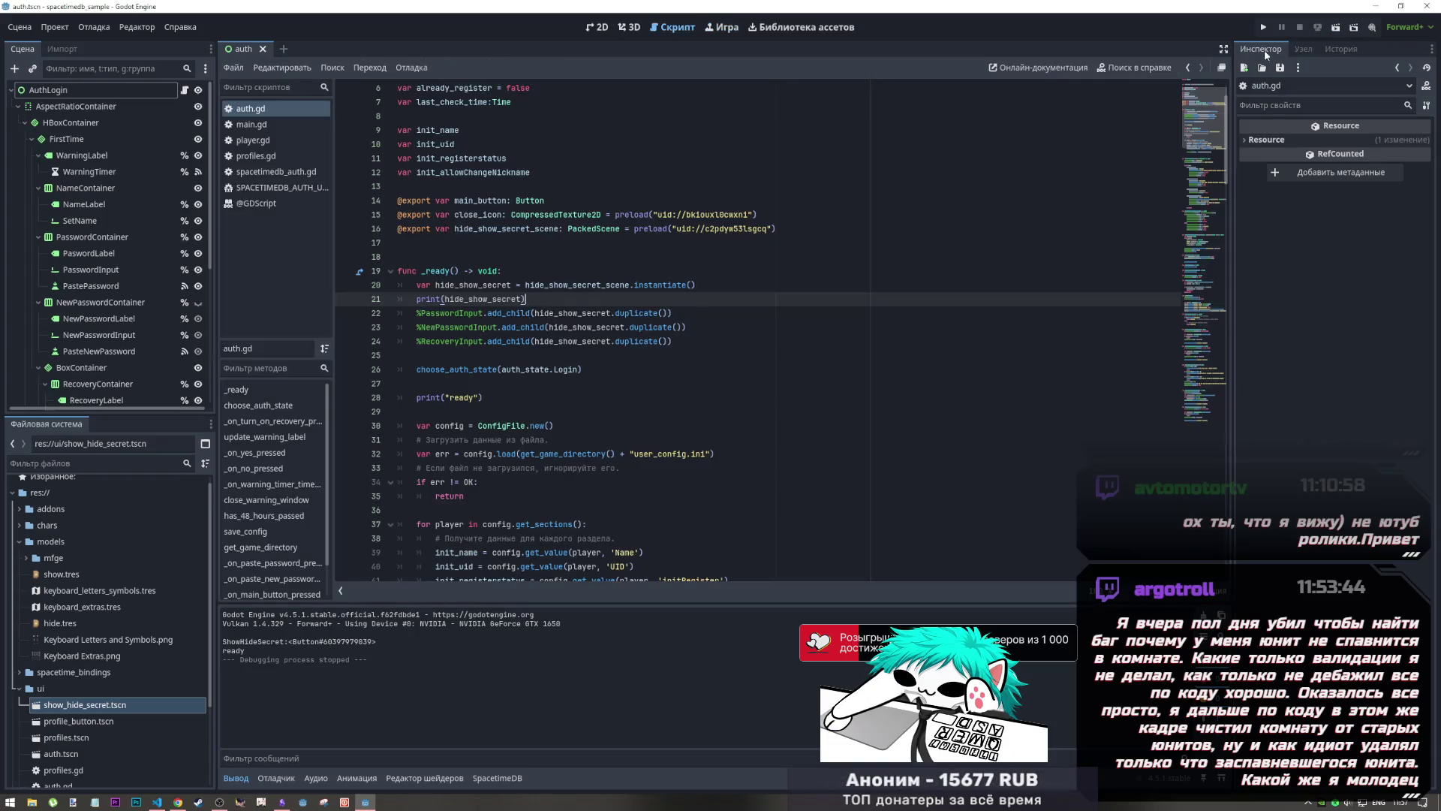
Step: Switch the main view back to the Script editor
click(629, 27)
click(598, 27)
click(672, 27)
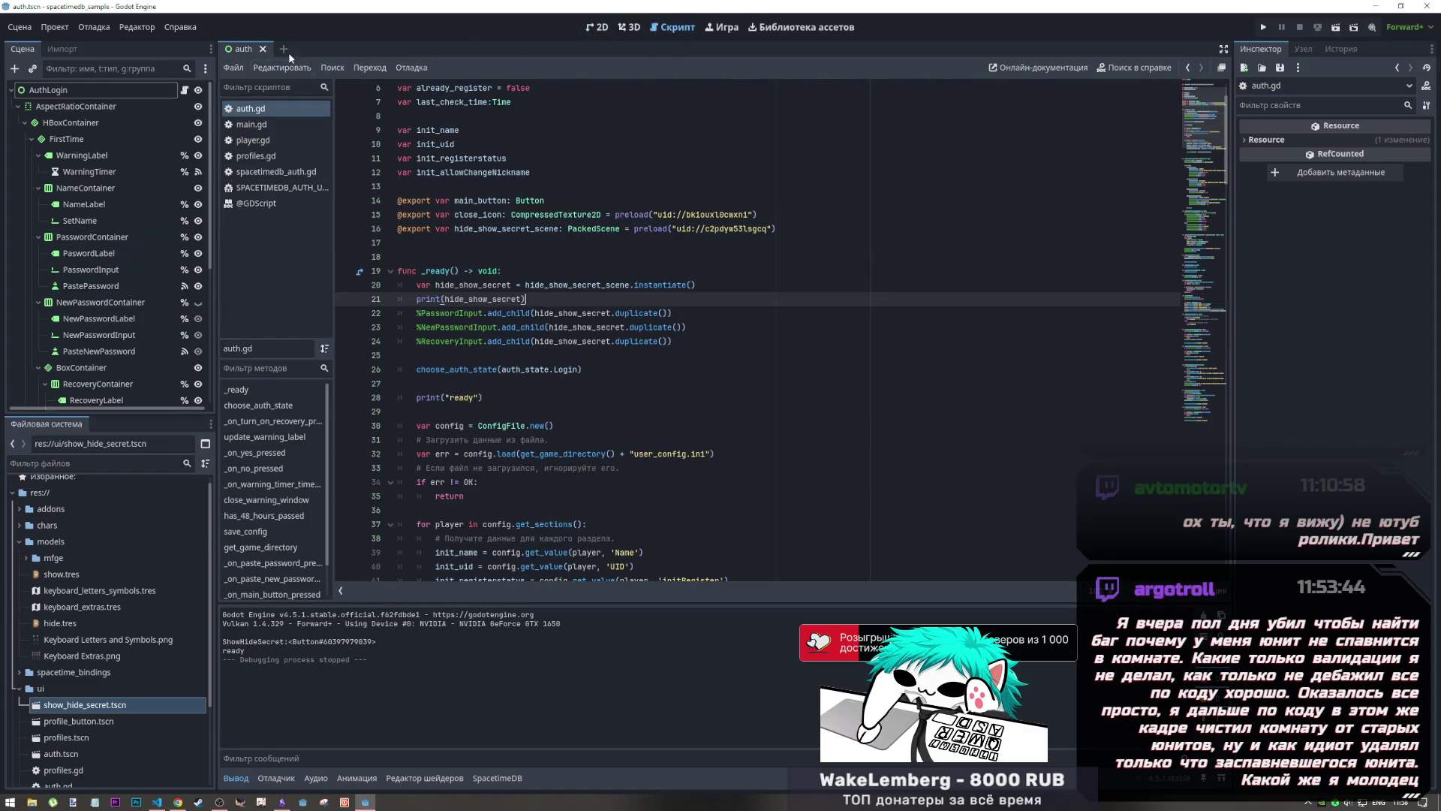
Step: In show_hide_secret.tscn, reset Z Index to 0 and set Mouse Filter to Pass (Propagate Up)
double_click(85, 705)
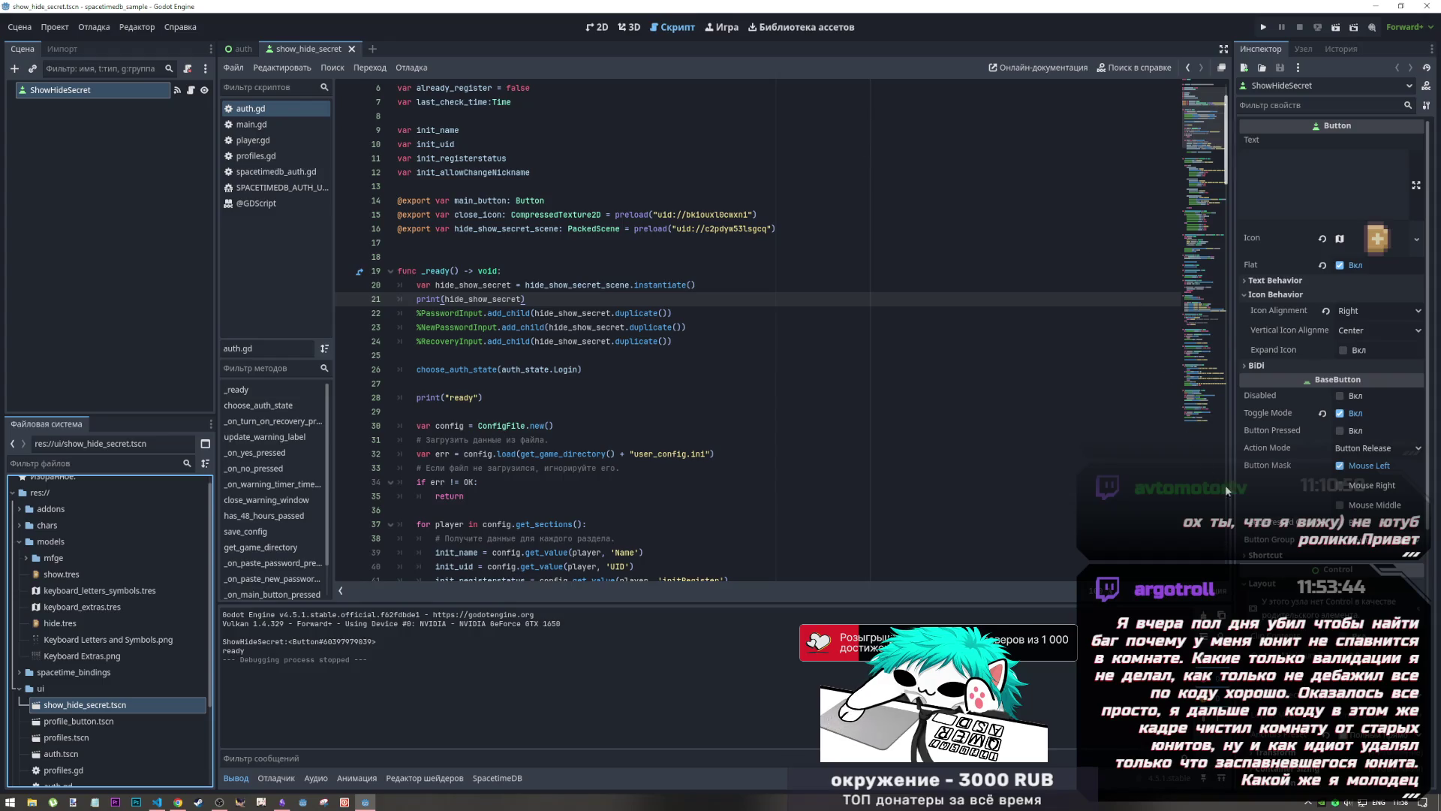
scroll(1260, 517, down, 5)
scroll(1280, 516, down, 2)
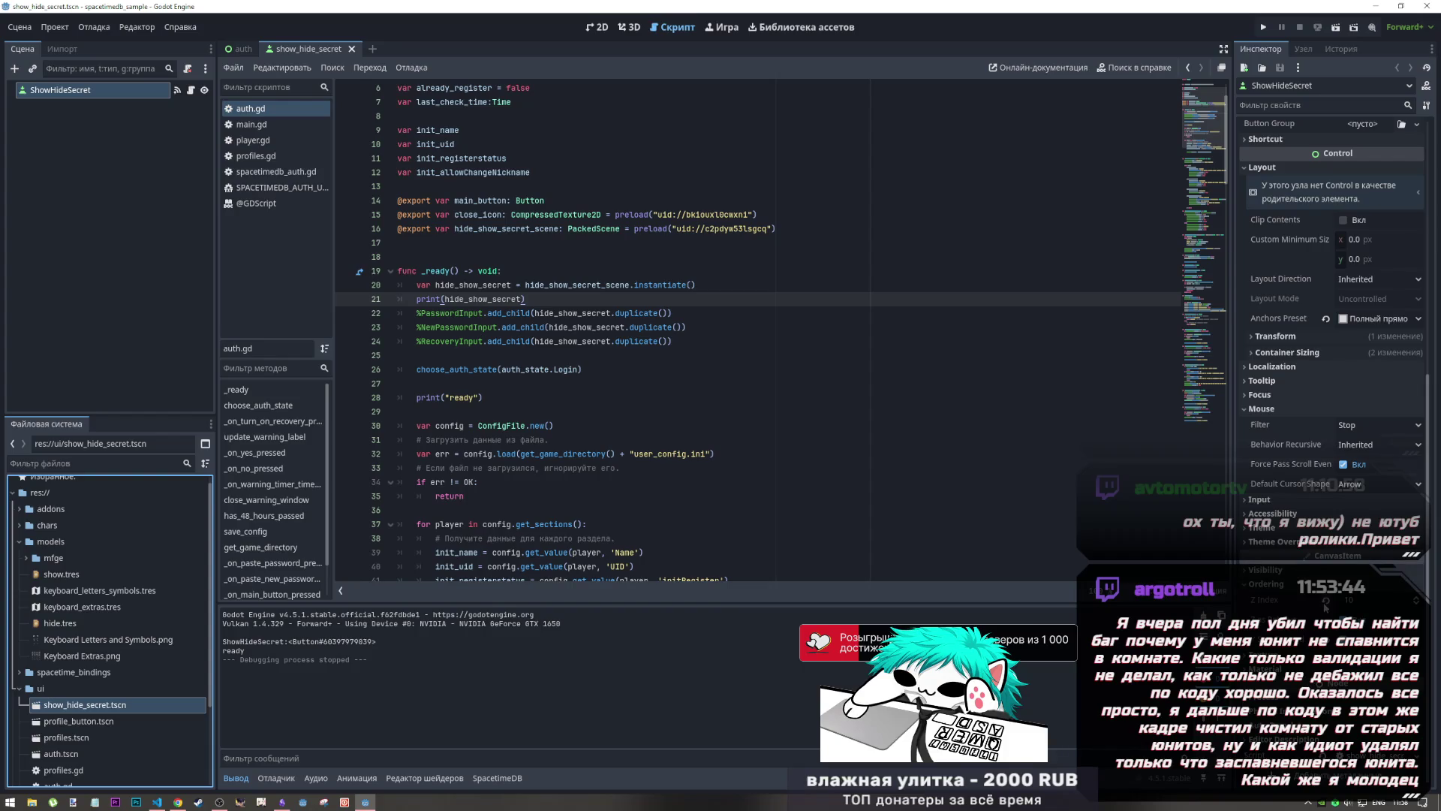
click(1327, 601)
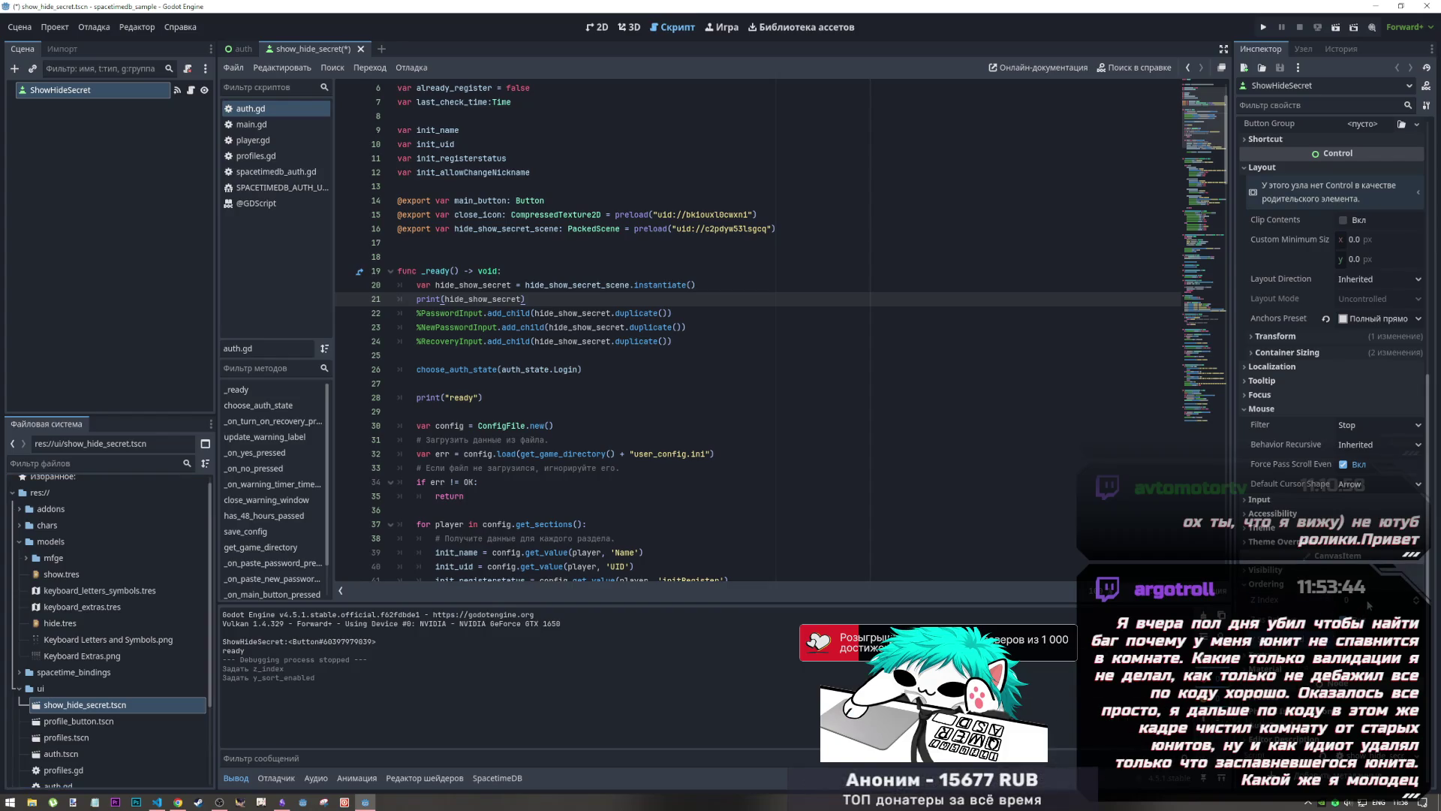
click(1392, 430)
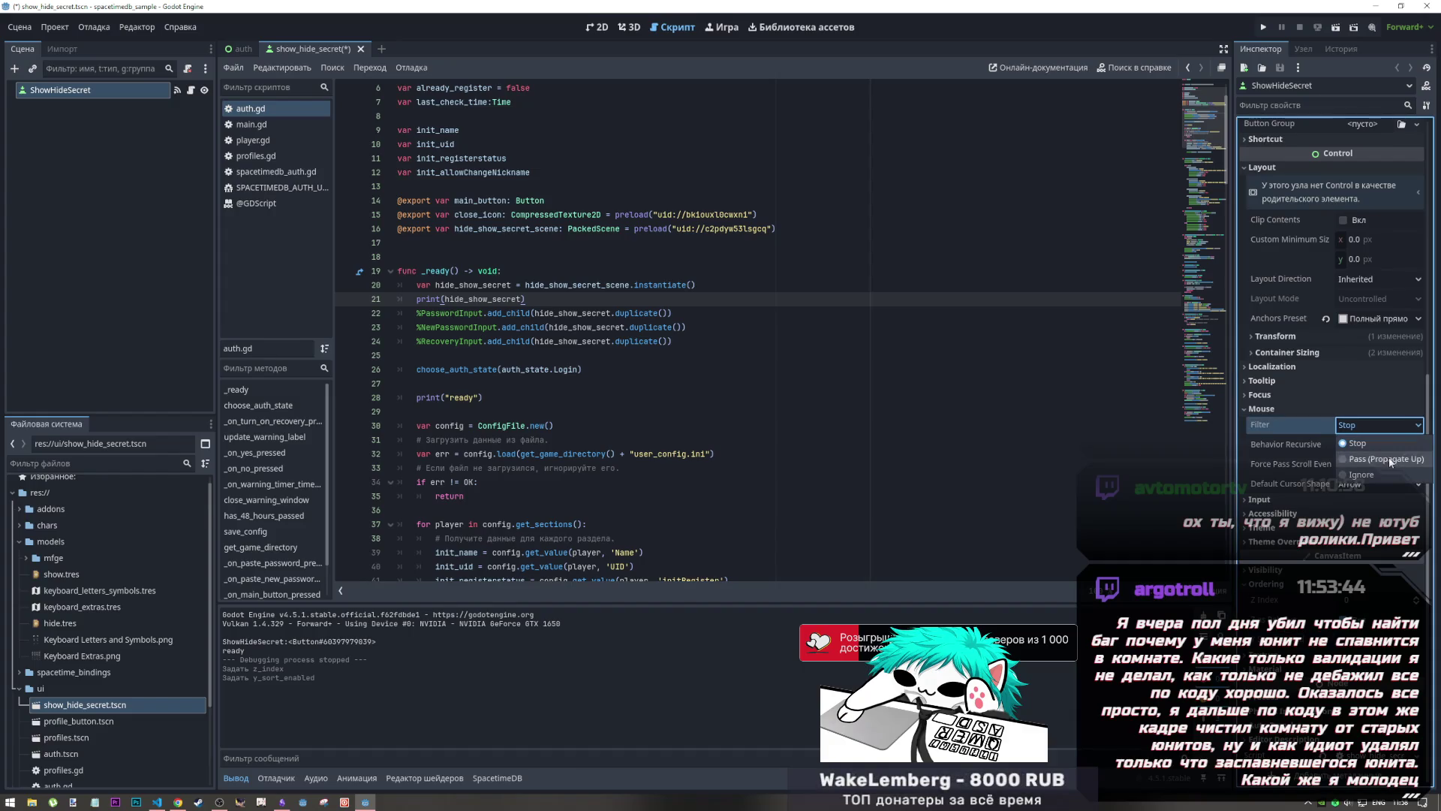
click(1387, 463)
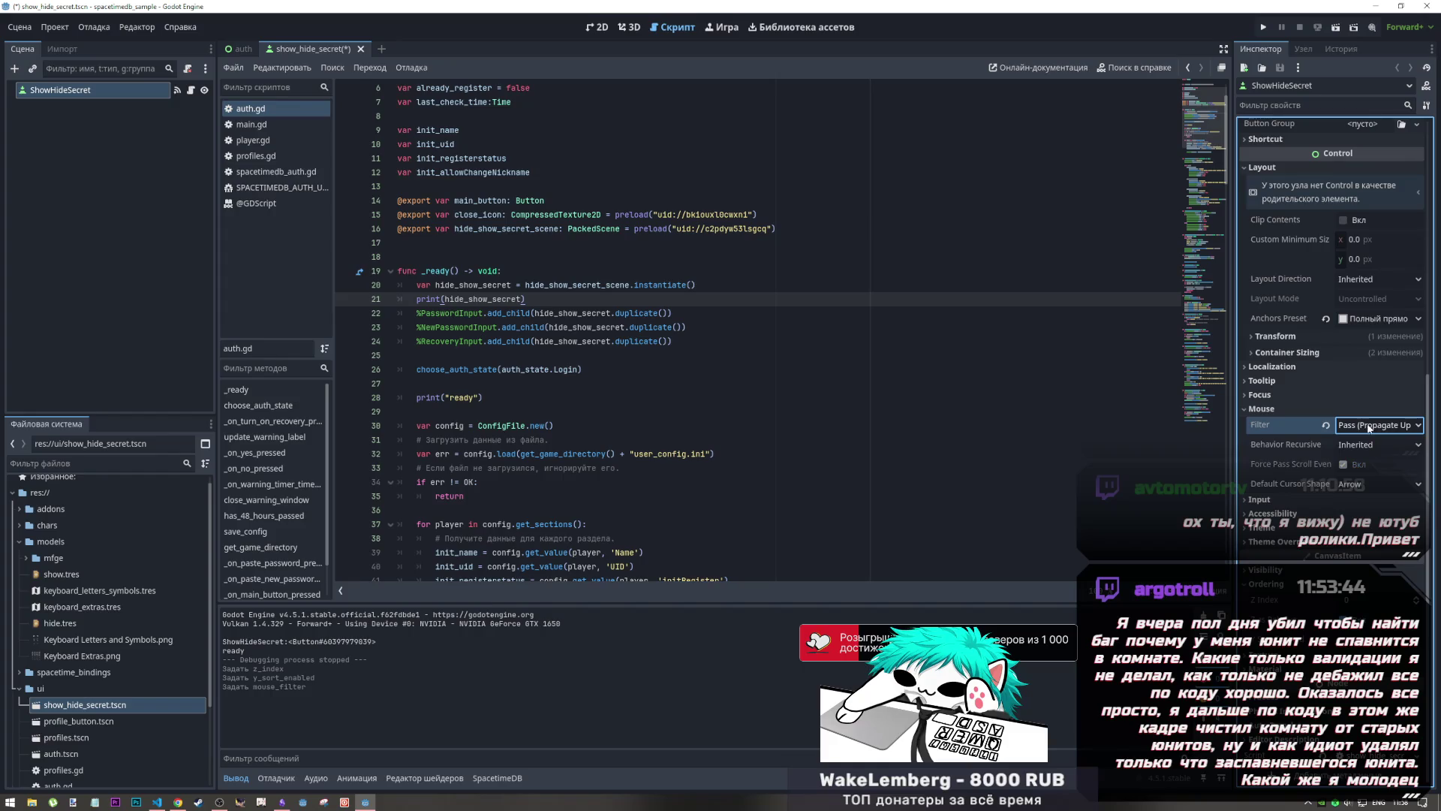
click(237, 50)
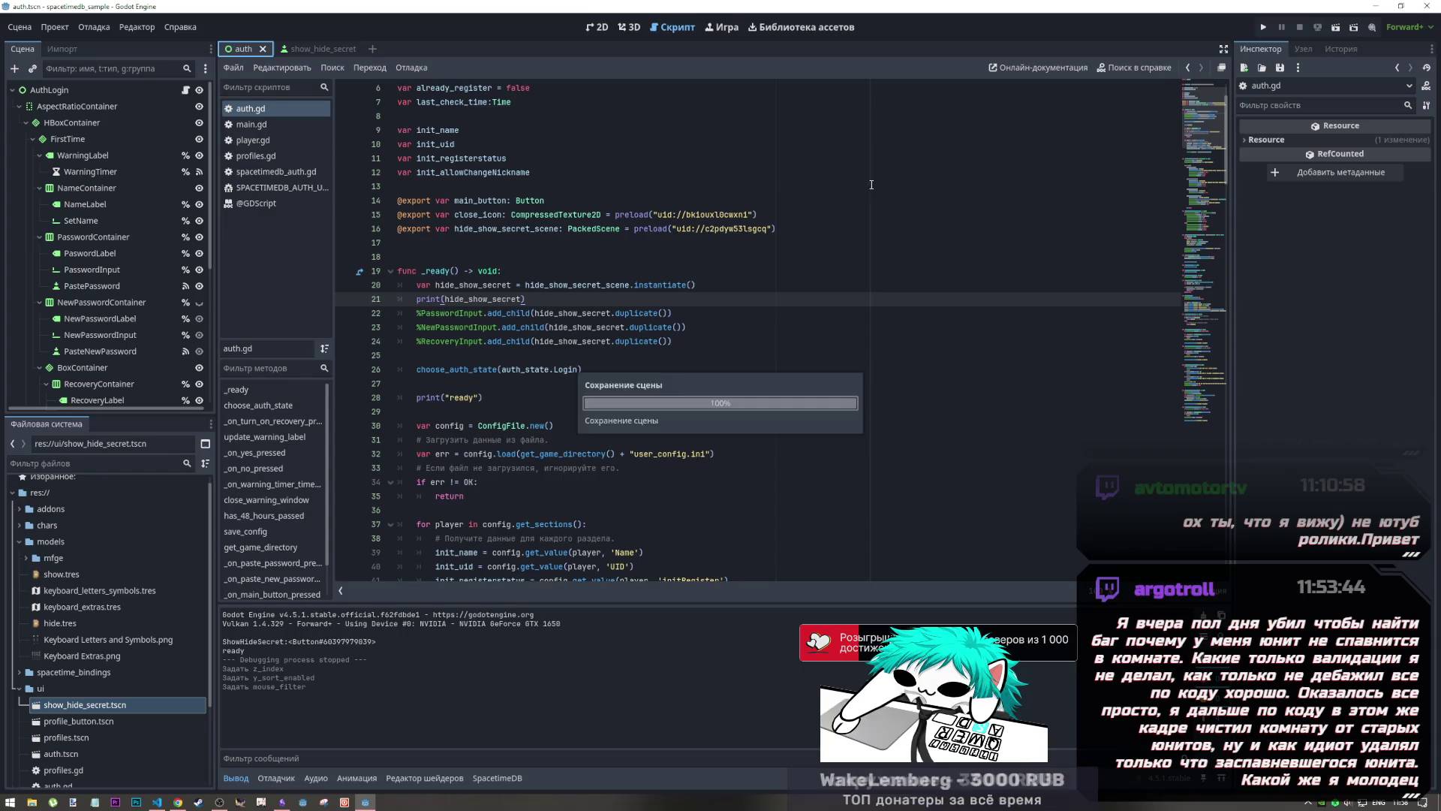
Step: Run the scene, type a test password into the masked field, then stop the game
click(1334, 30)
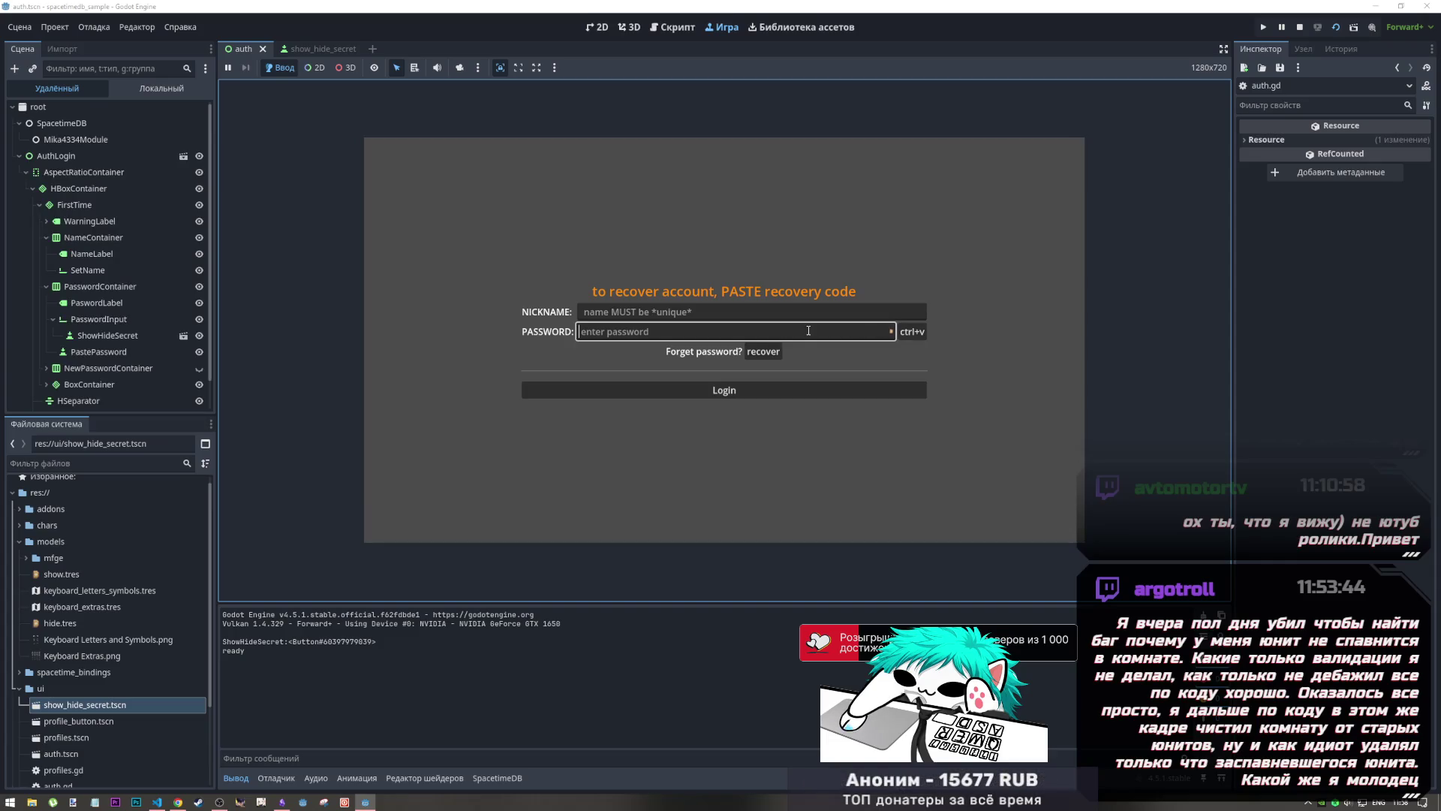
text(******)
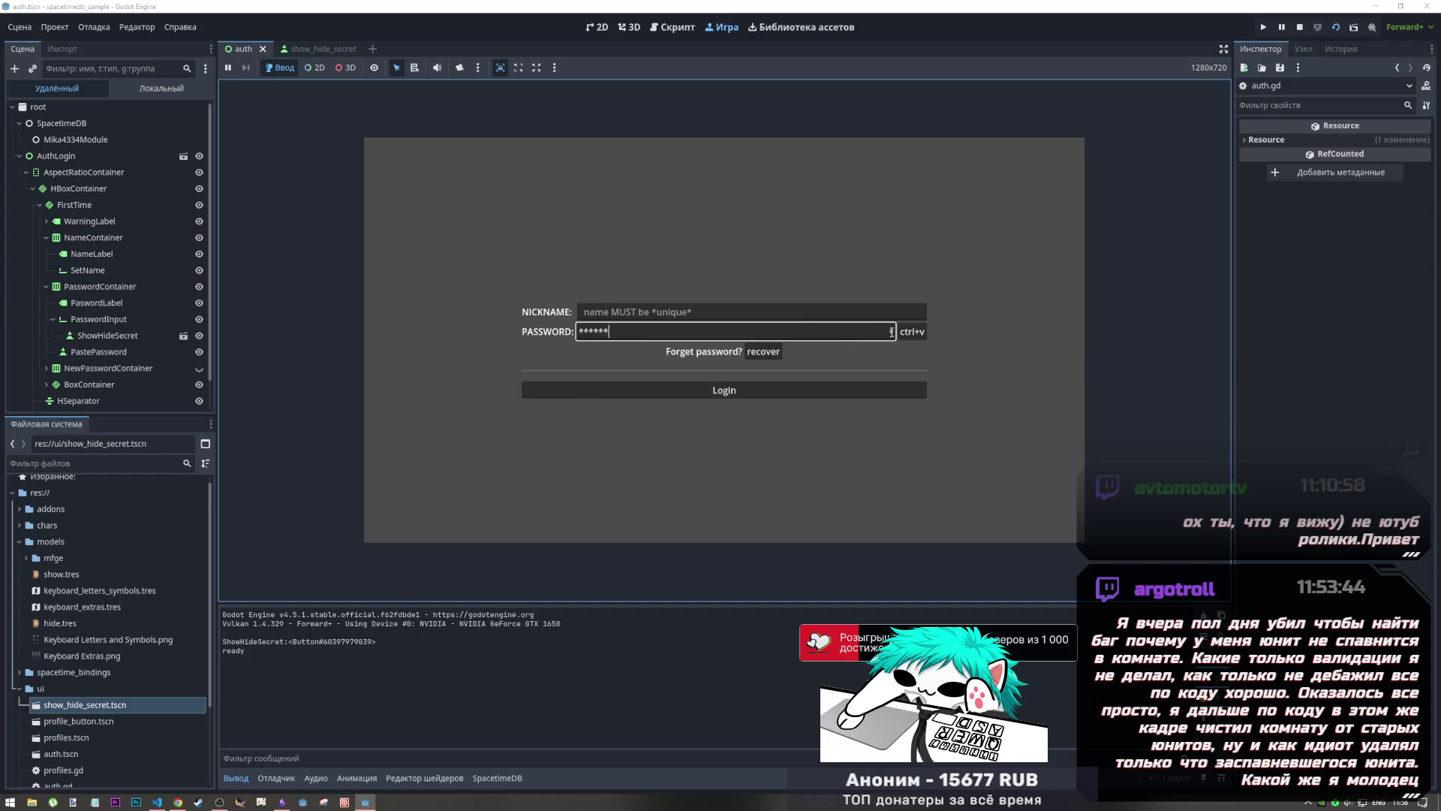
click(1300, 28)
mouse_move(321, 47)
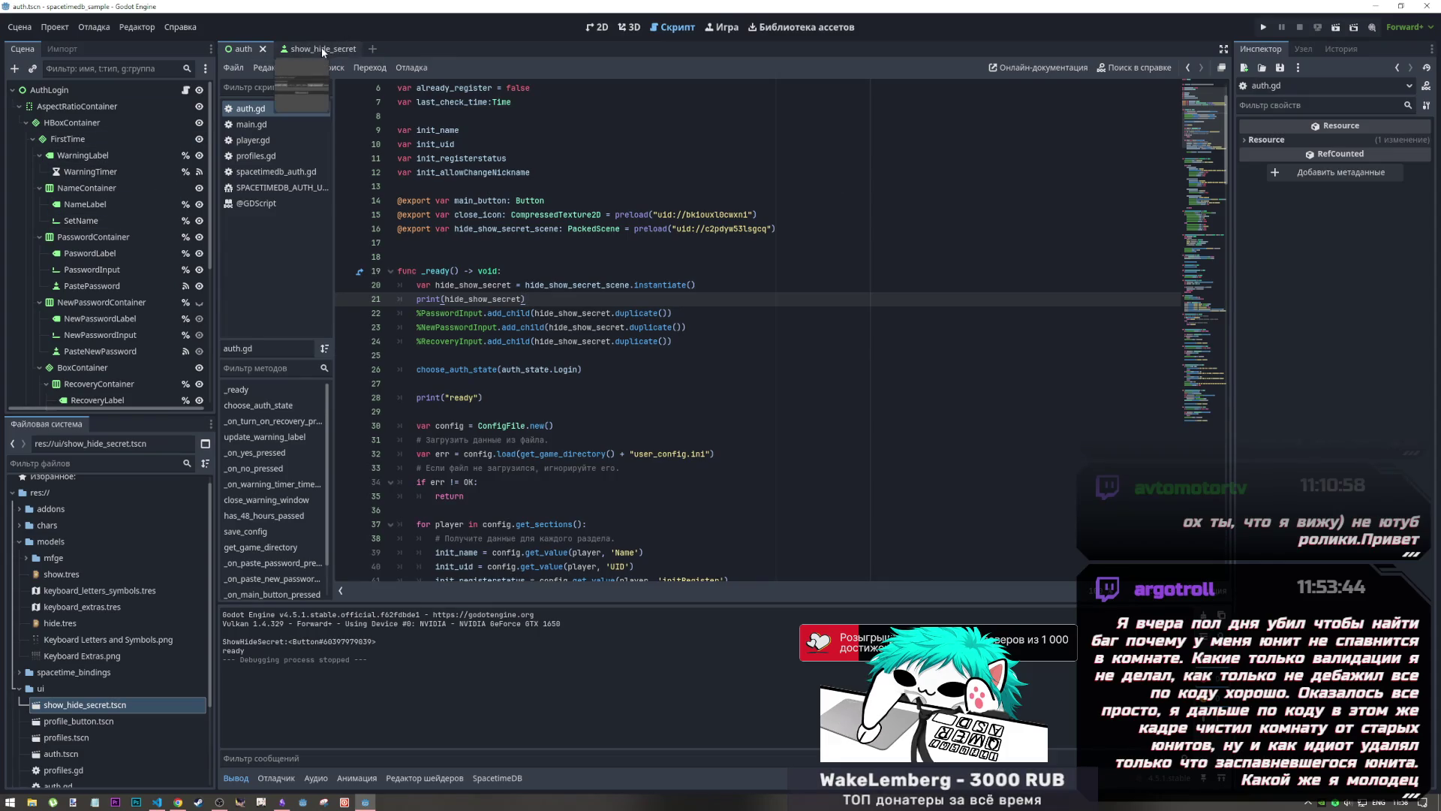
Step: Set the ShowHideSecret button's Z Index to 1, save the scene, and close its tab
click(321, 48)
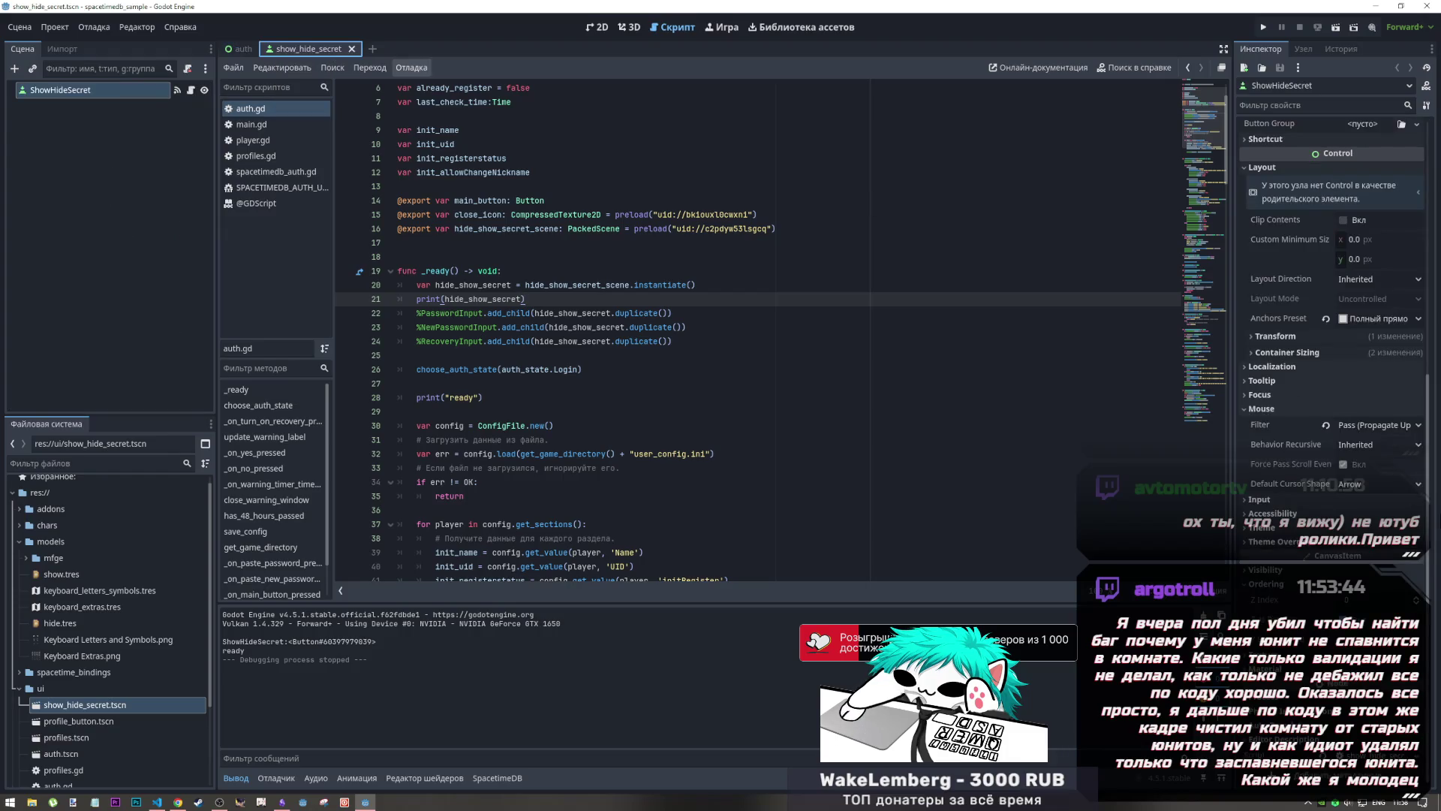
click(1344, 632)
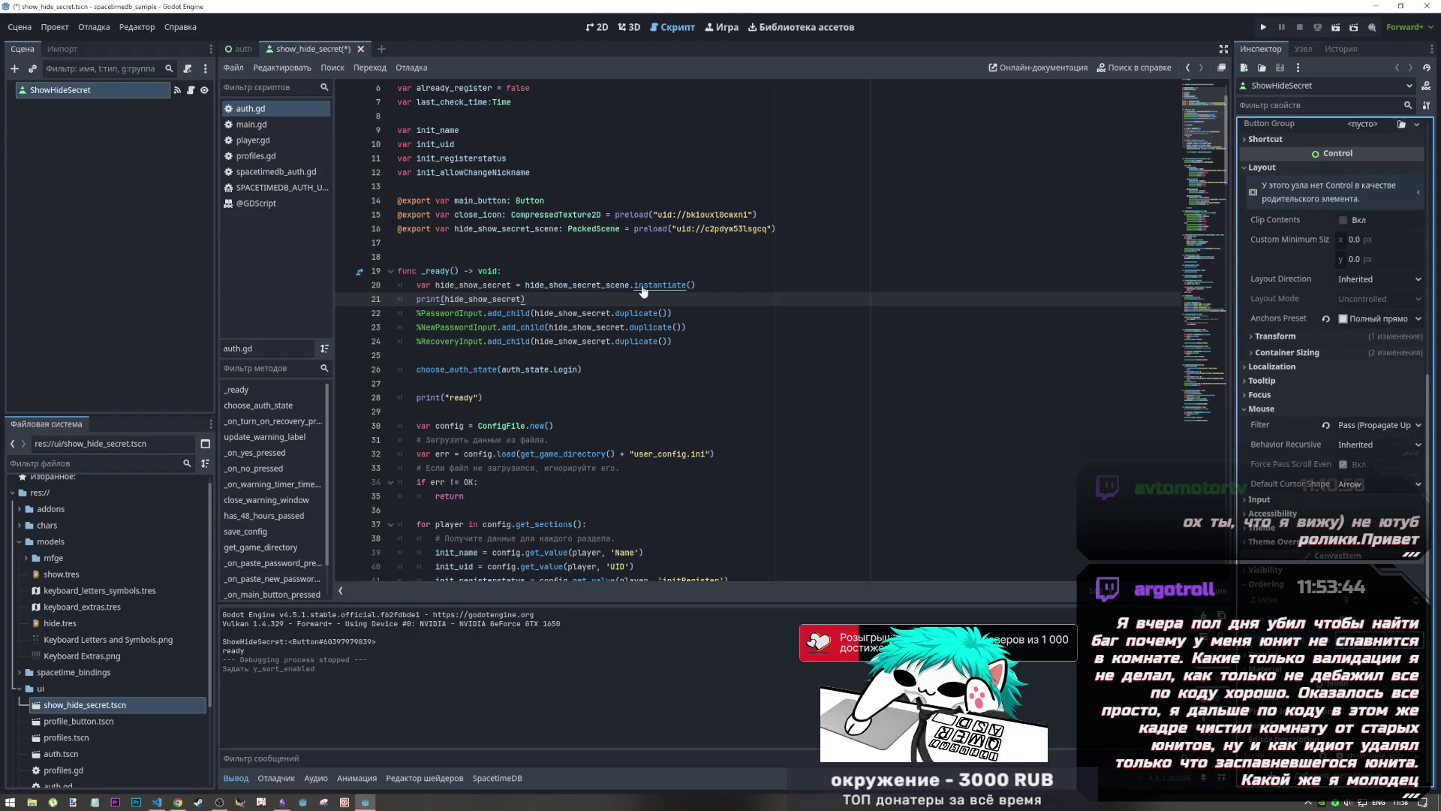
click(1417, 598)
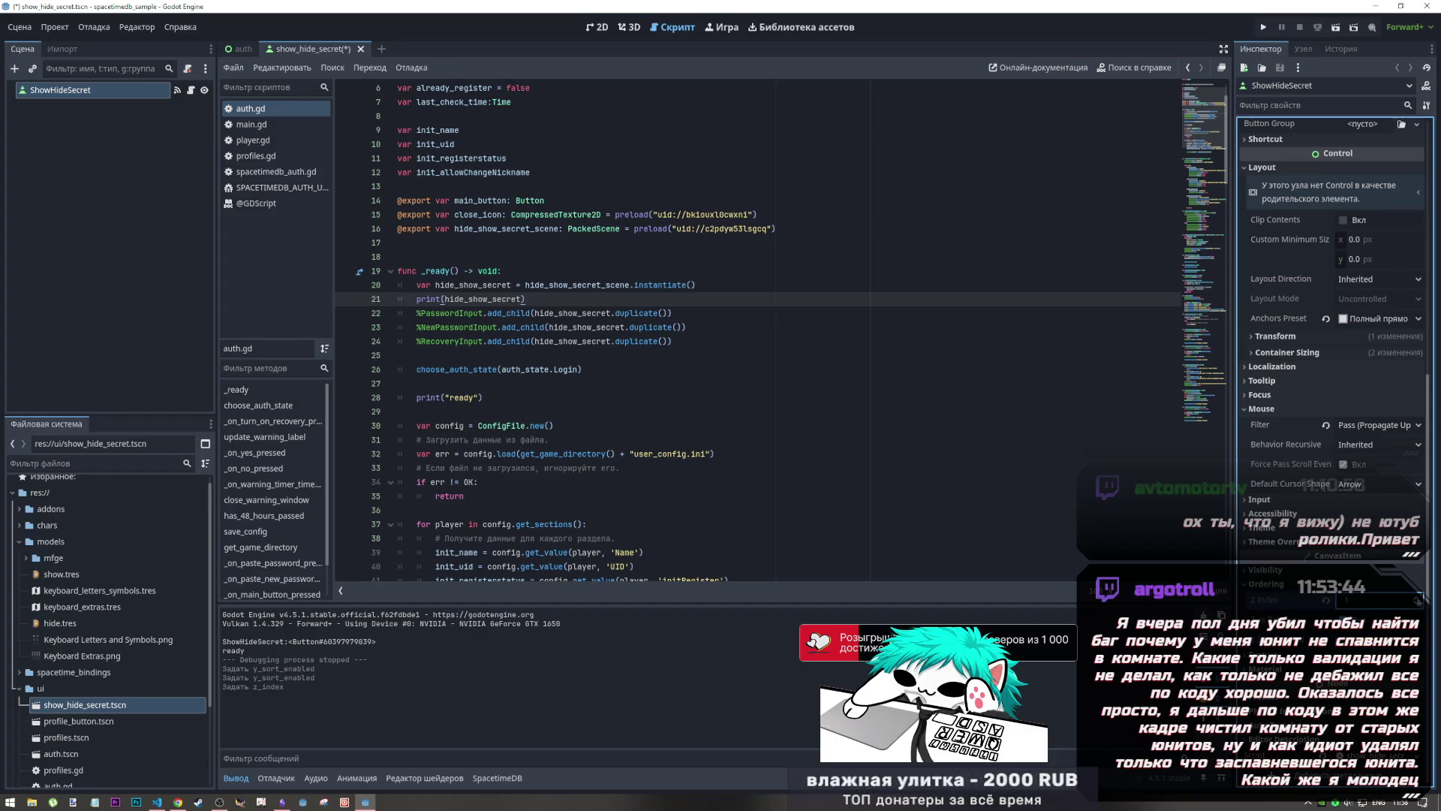
key(ctrl+s)
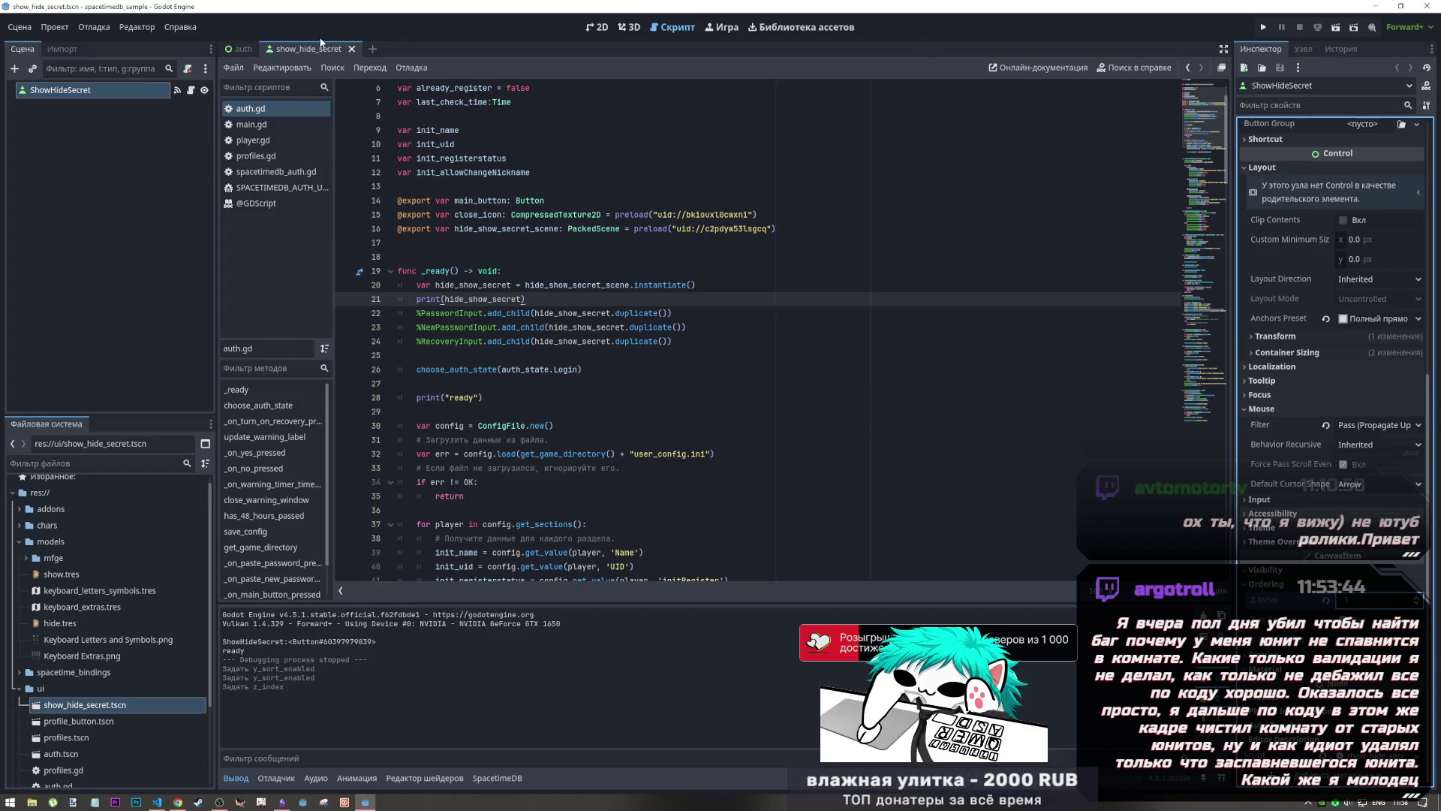
click(352, 48)
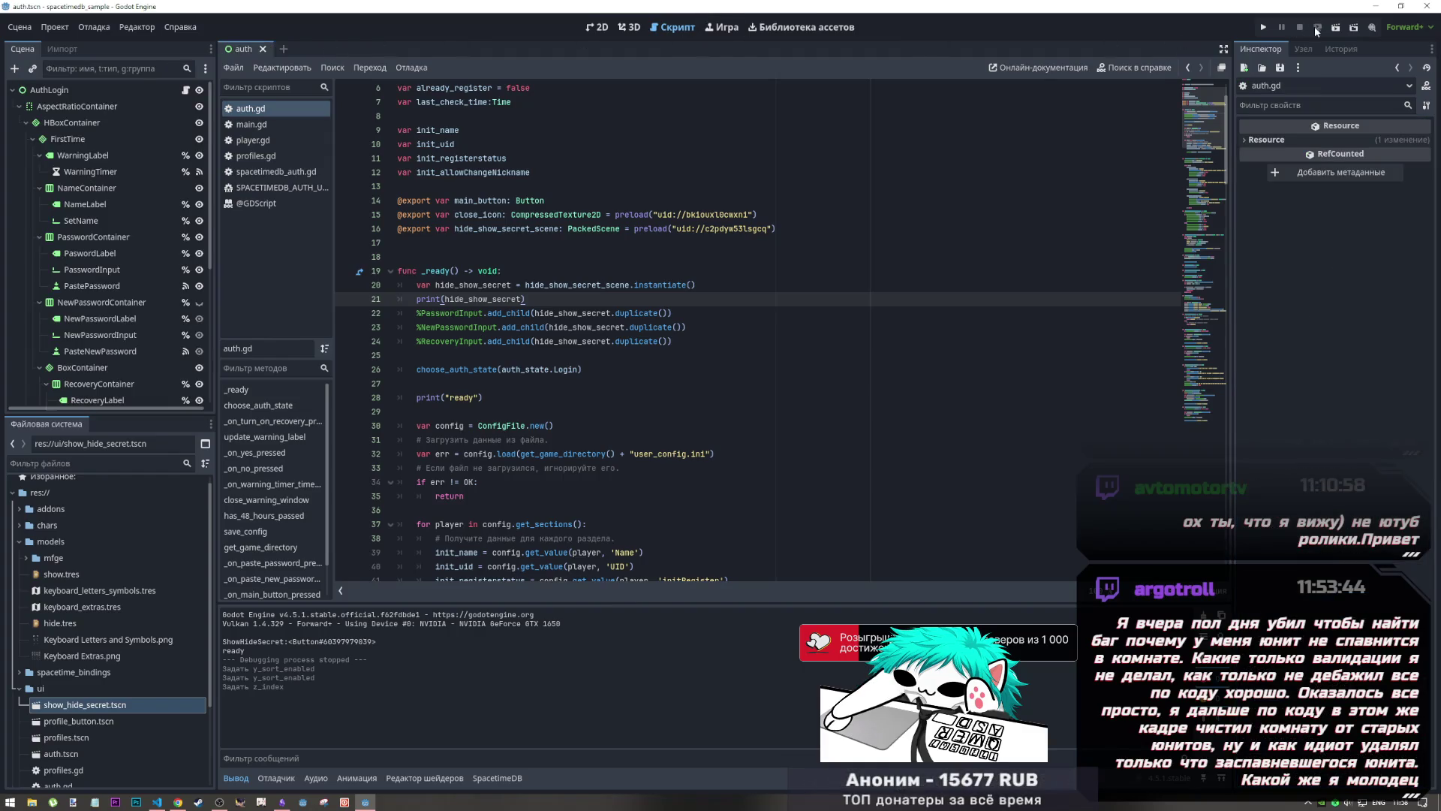
Step: Run the auth scene, type a test password into the password field, then stop
click(1335, 27)
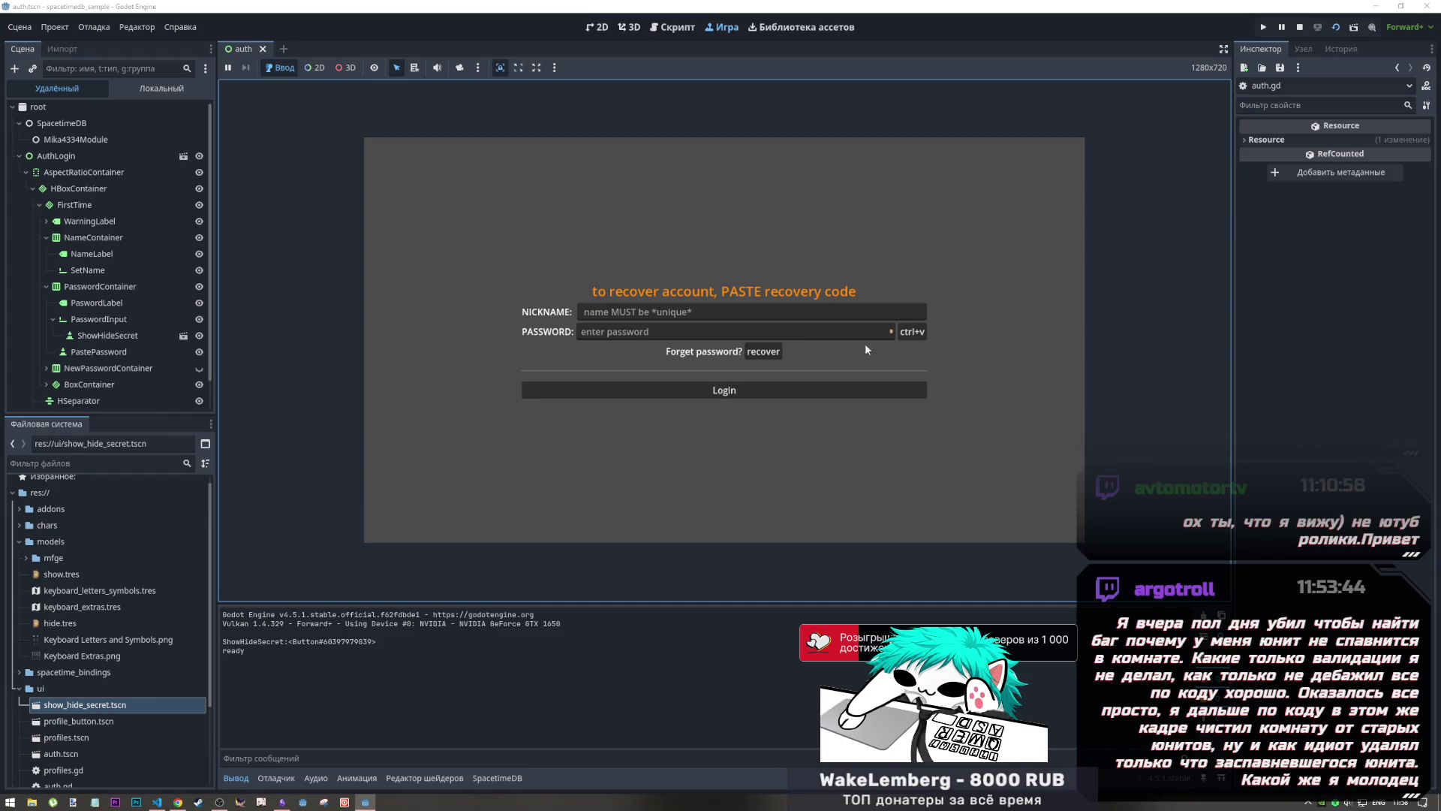
click(892, 331)
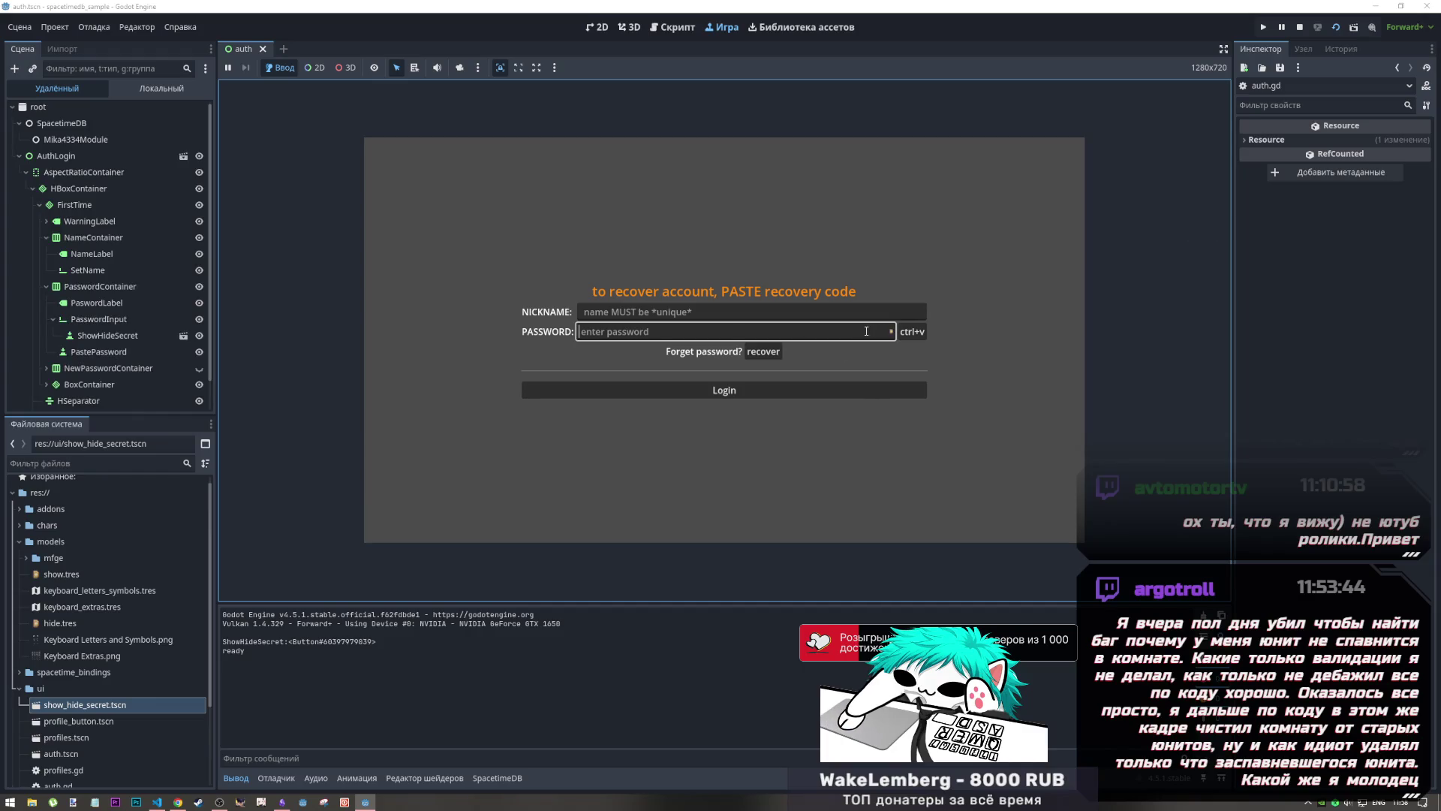
text(12345)
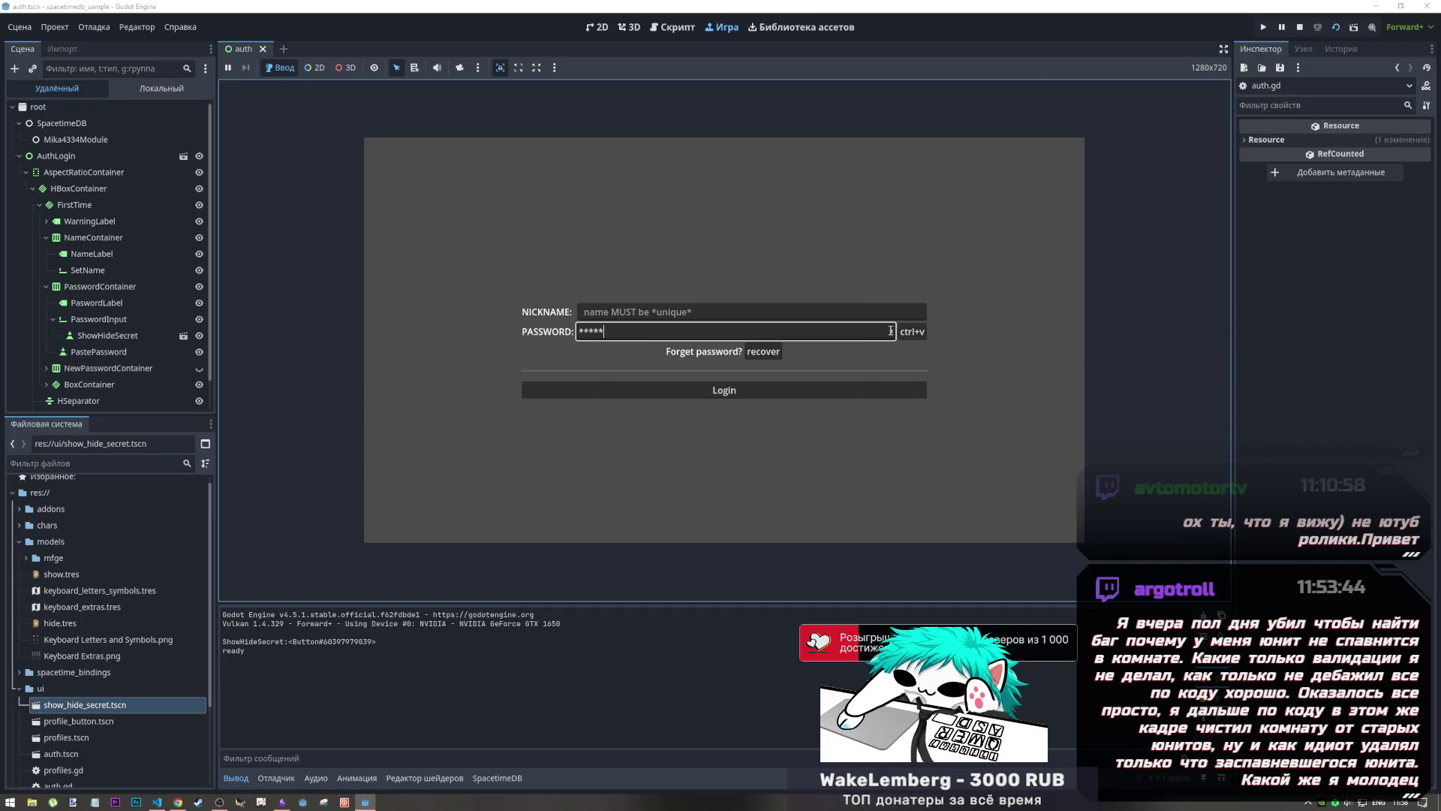
click(1299, 28)
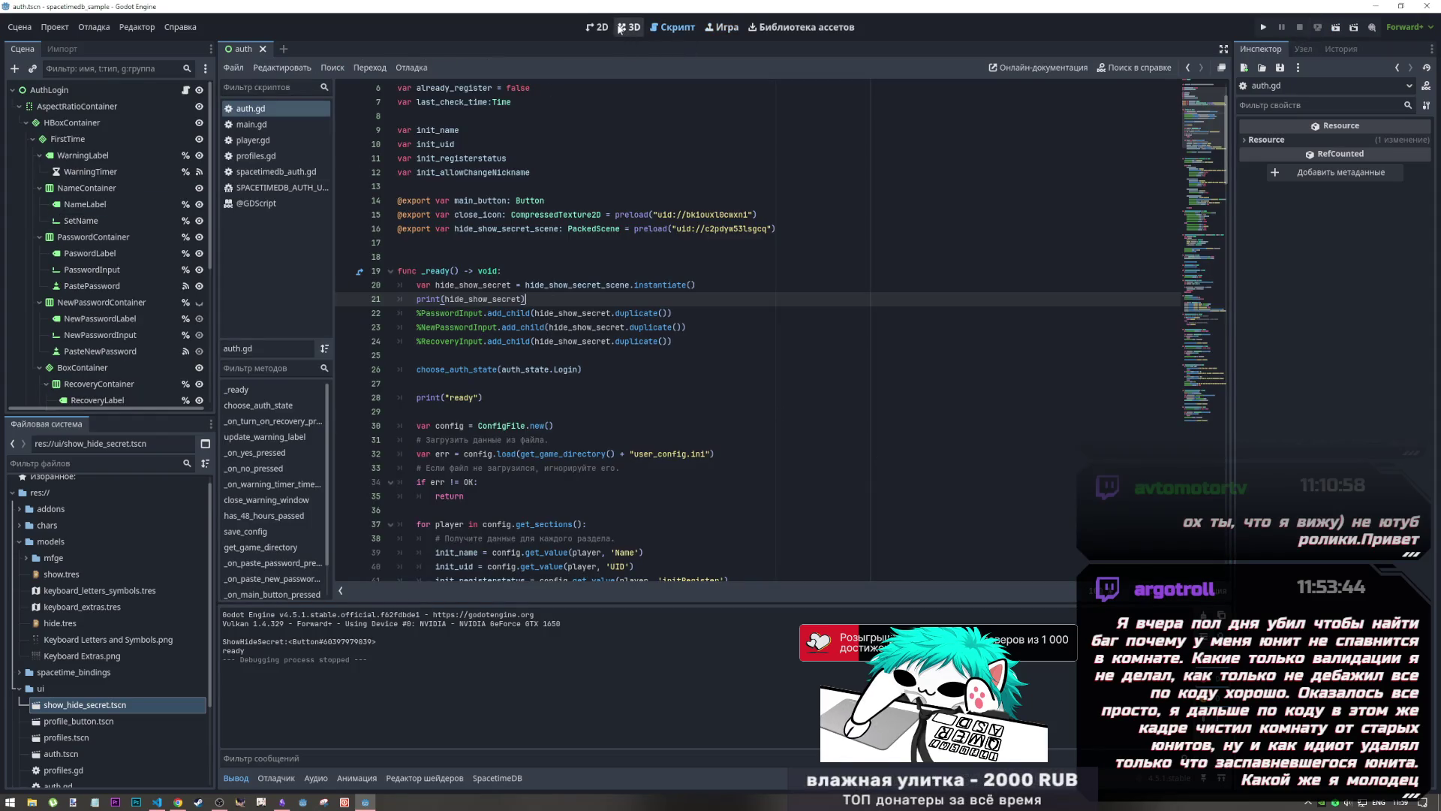
Step: In show_hide_secret.tscn, set Mouse Filter to Stop and Anchors Preset to Right Wide, then save and close
click(593, 29)
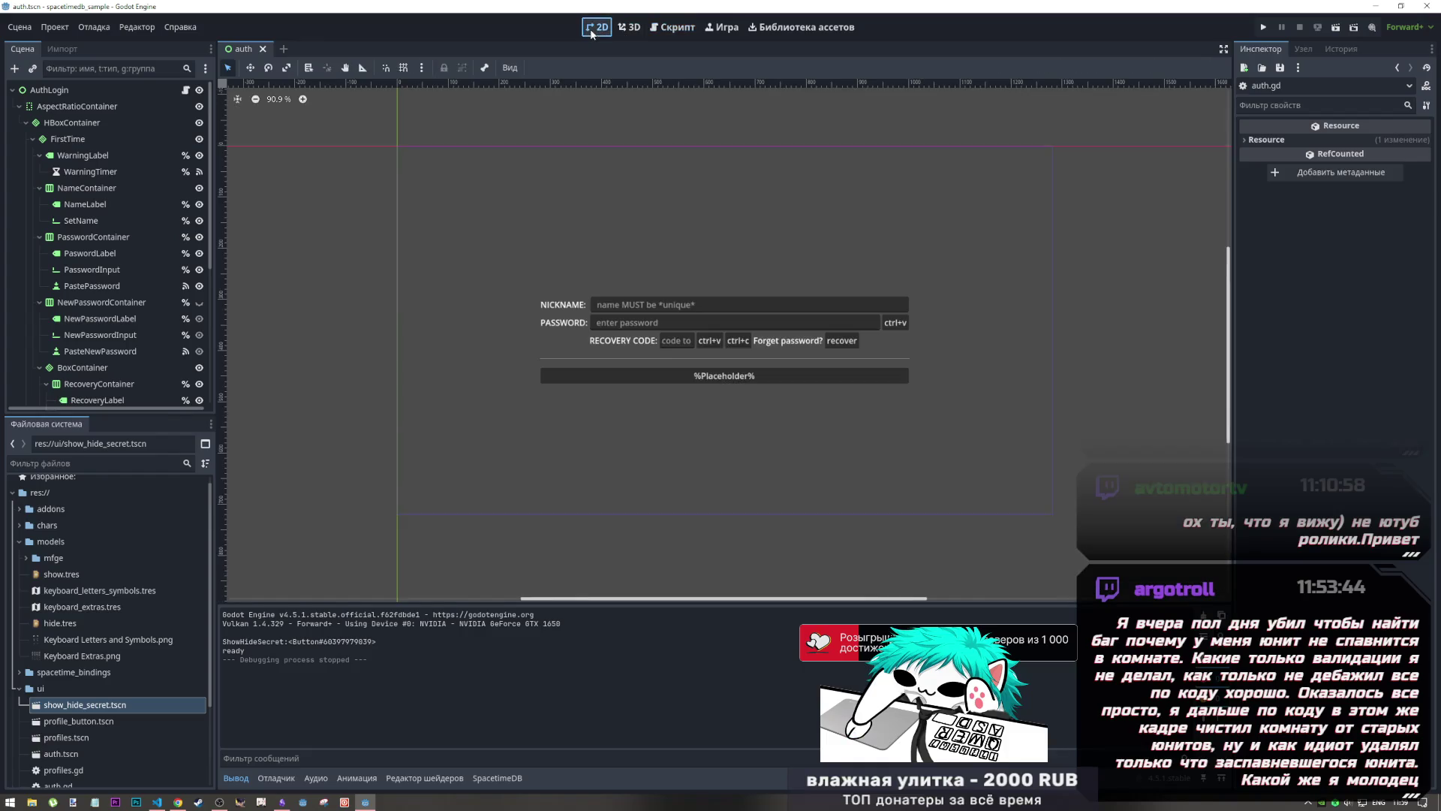
double_click(57, 706)
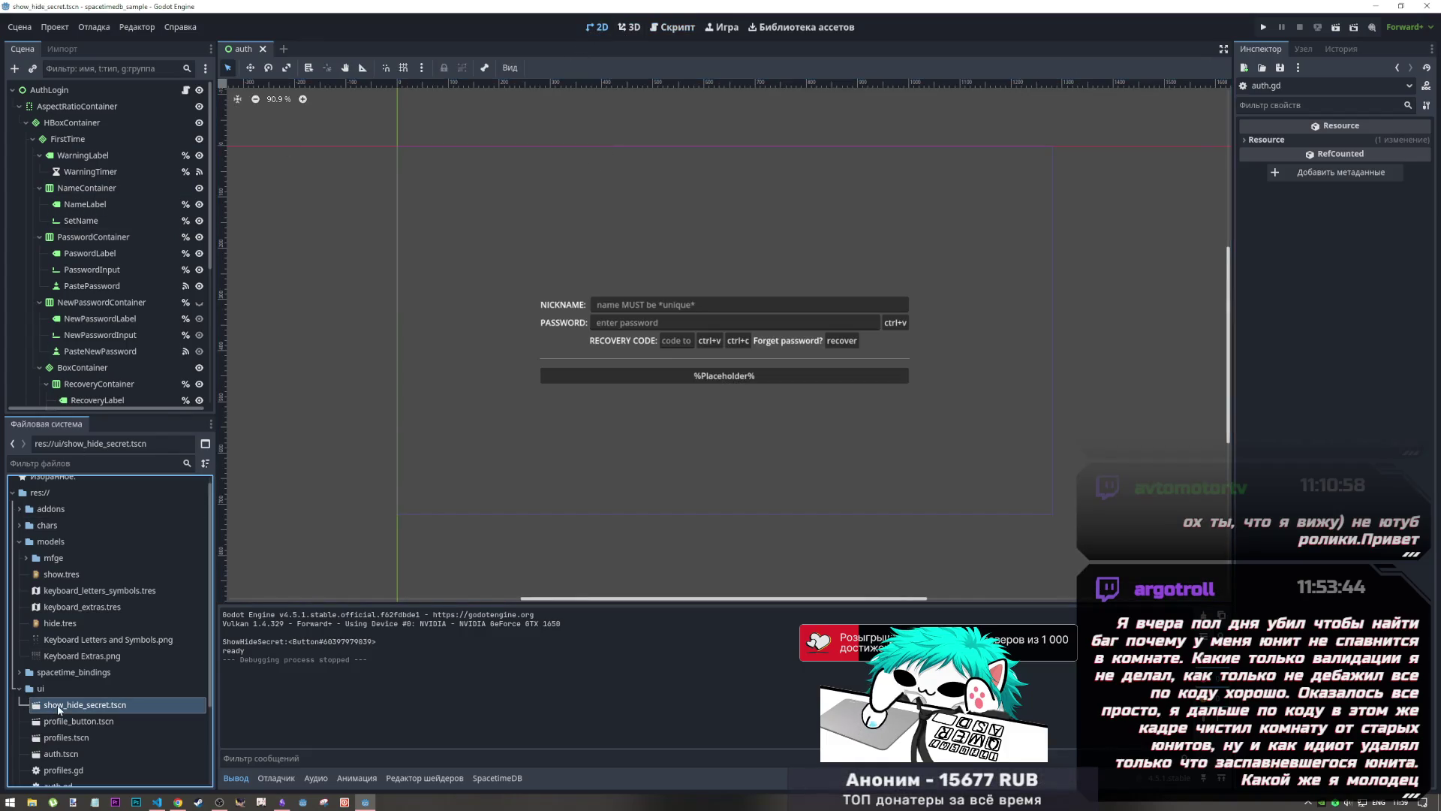
scroll(1327, 425, down, 10)
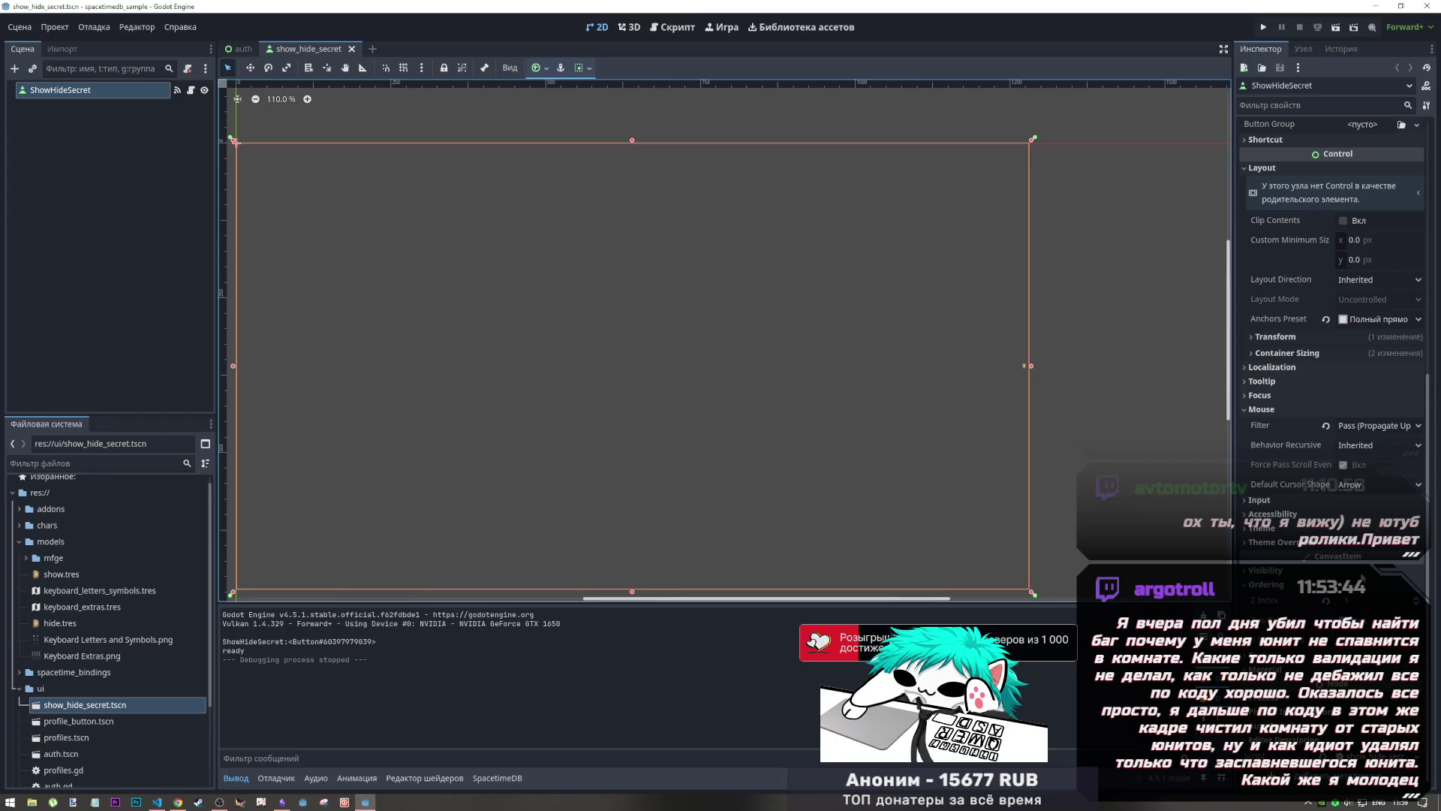
click(1327, 425)
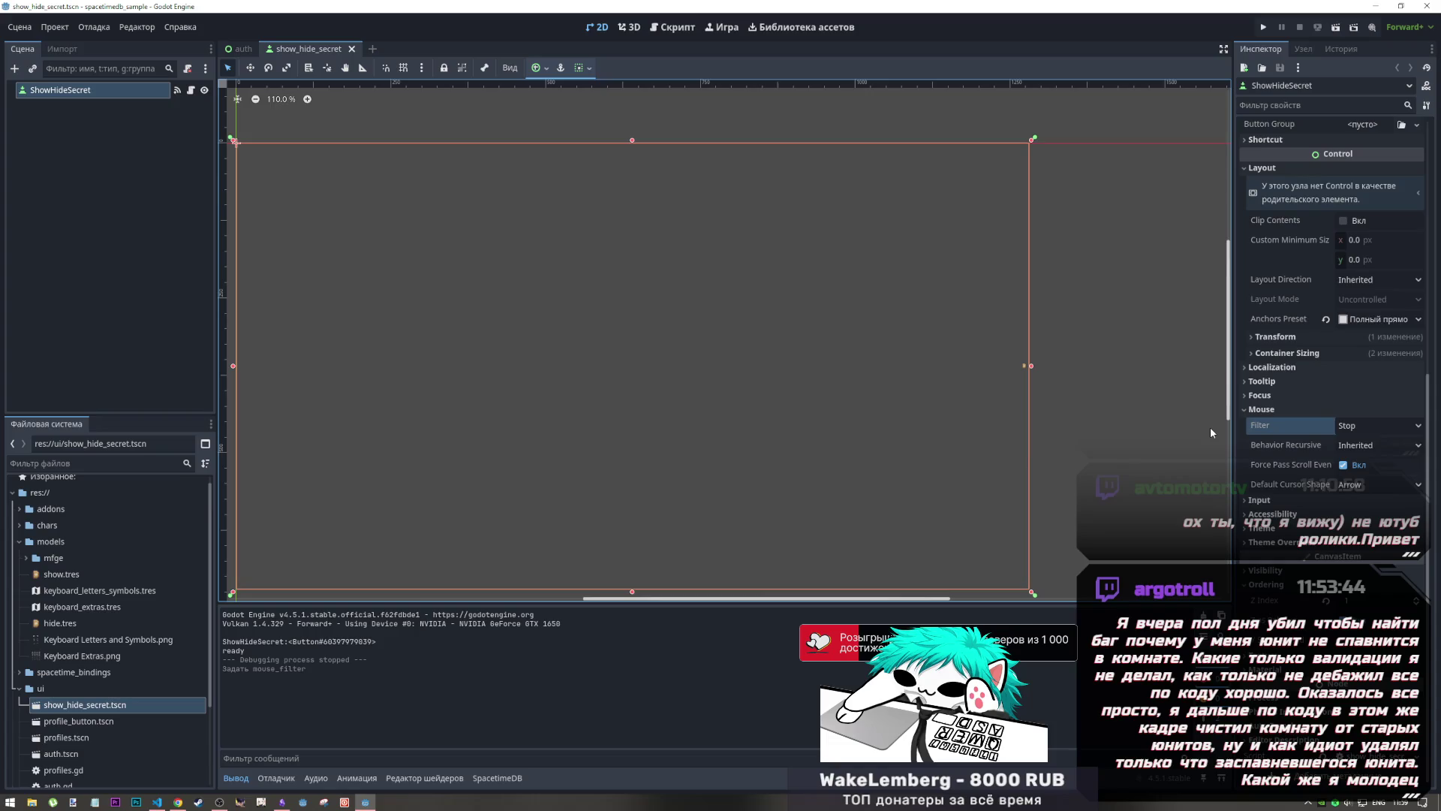
click(589, 67)
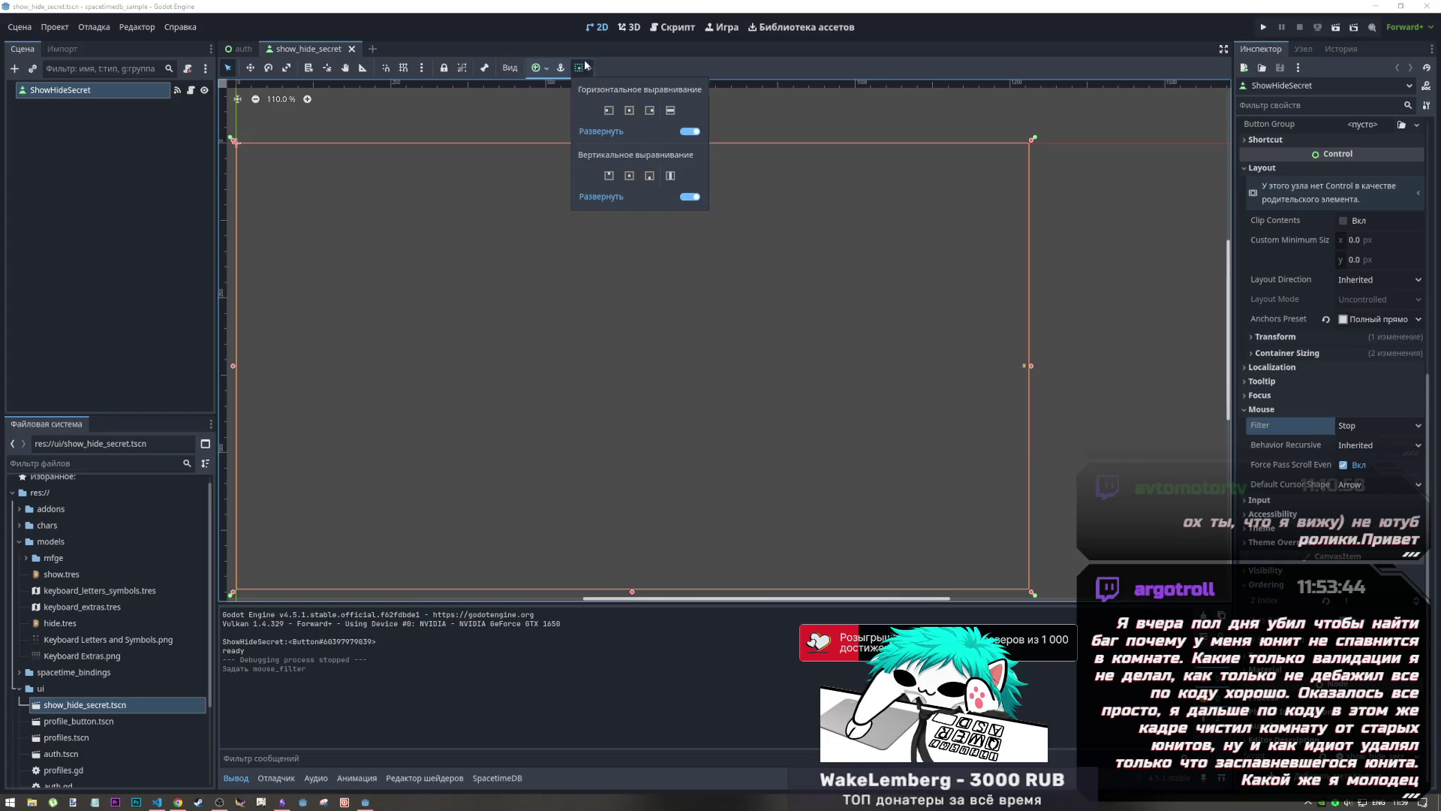
click(901, 225)
scroll(1382, 319, up, 3)
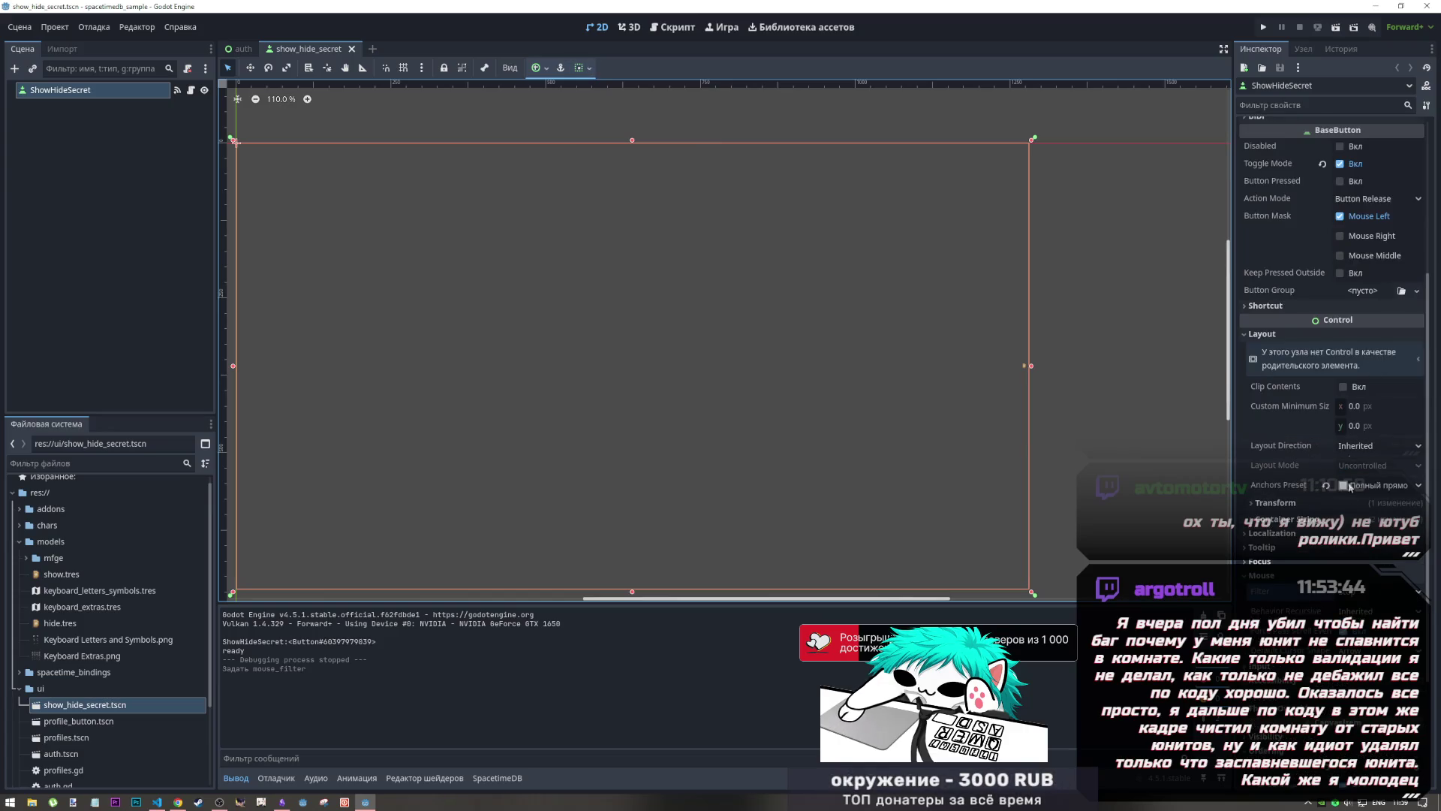
click(1381, 485)
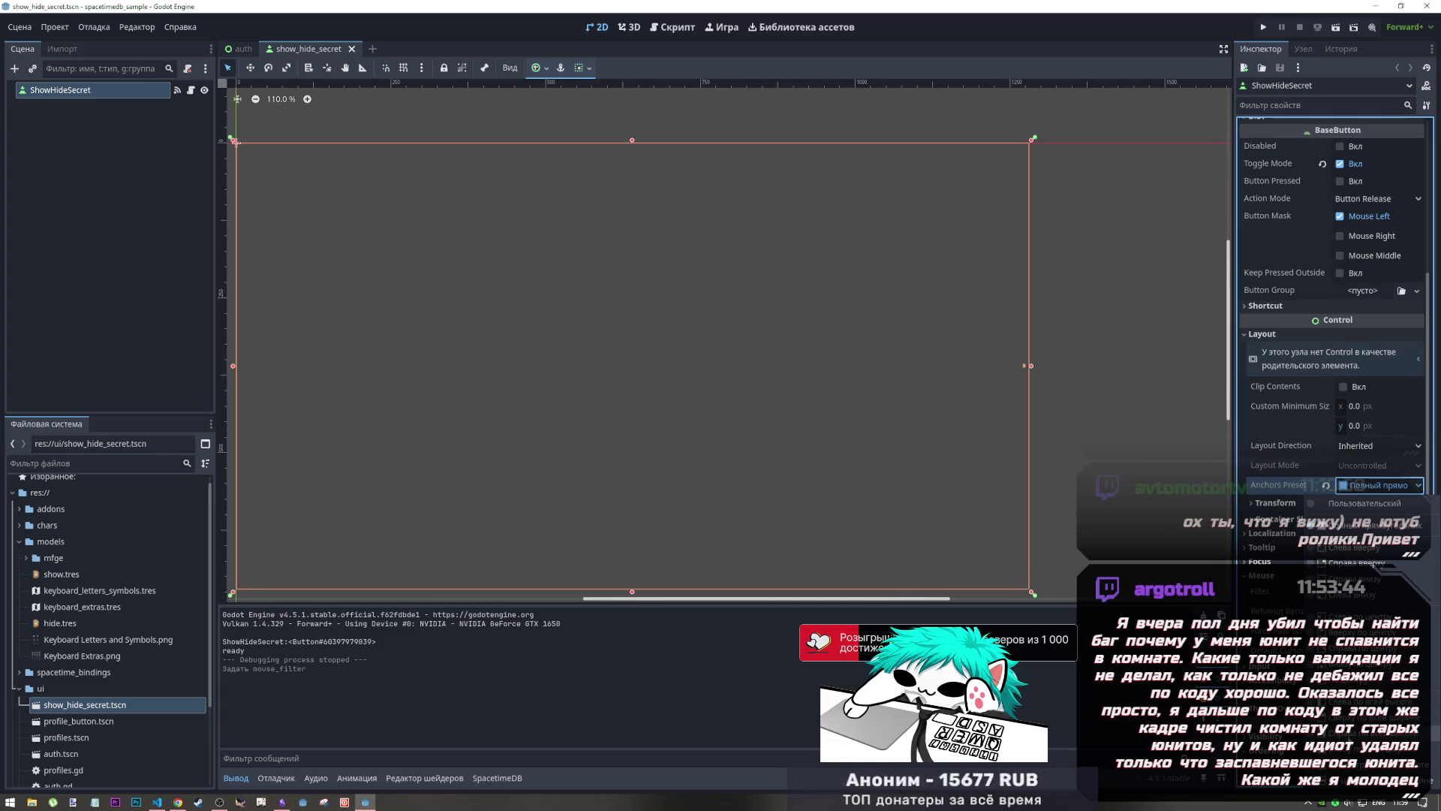
click(1374, 733)
key(ctrl+s)
key(ctrl+w)
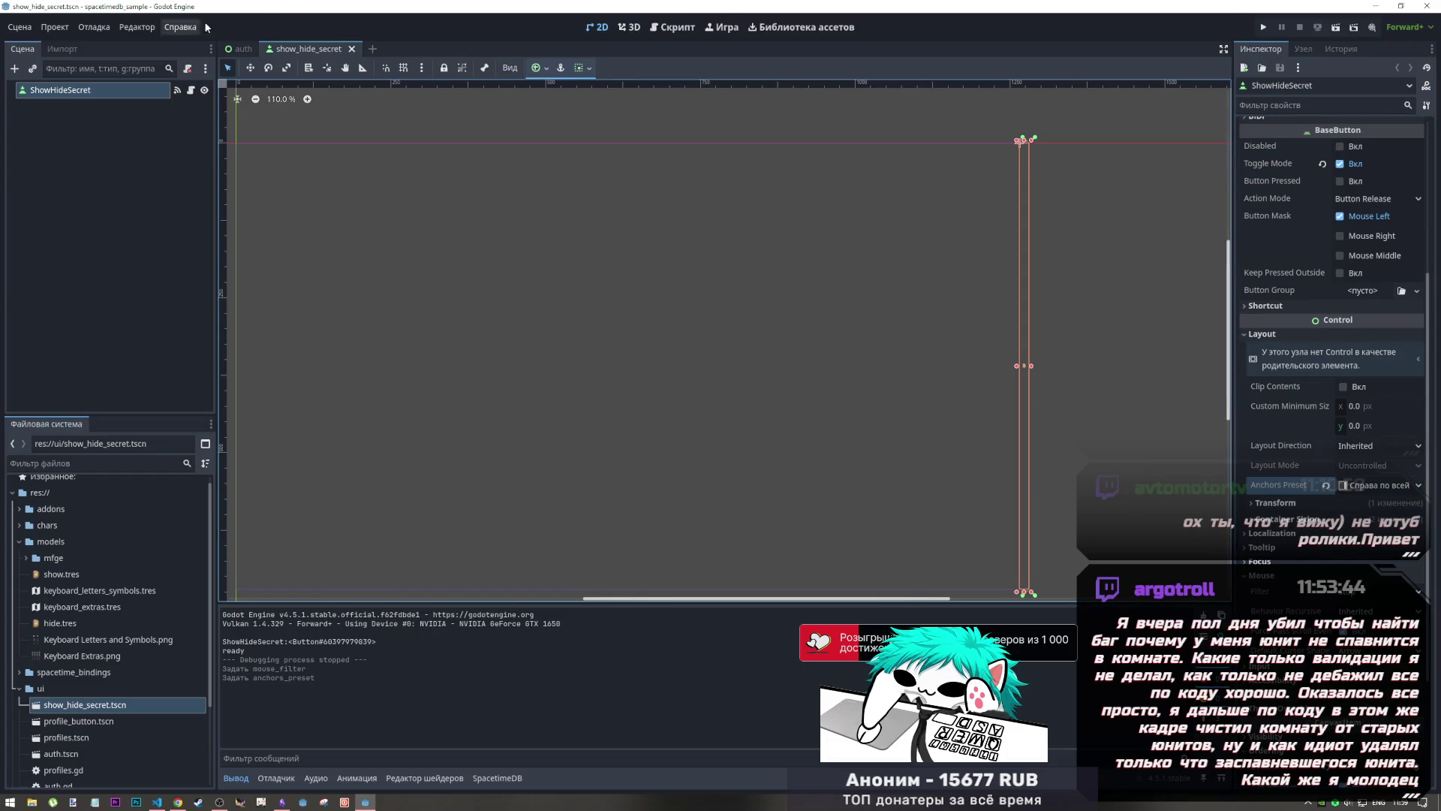
Step: Run the game with F6, type a test password, and toggle the show/hide button to reveal and mask it
key(ctrl+shift+o)
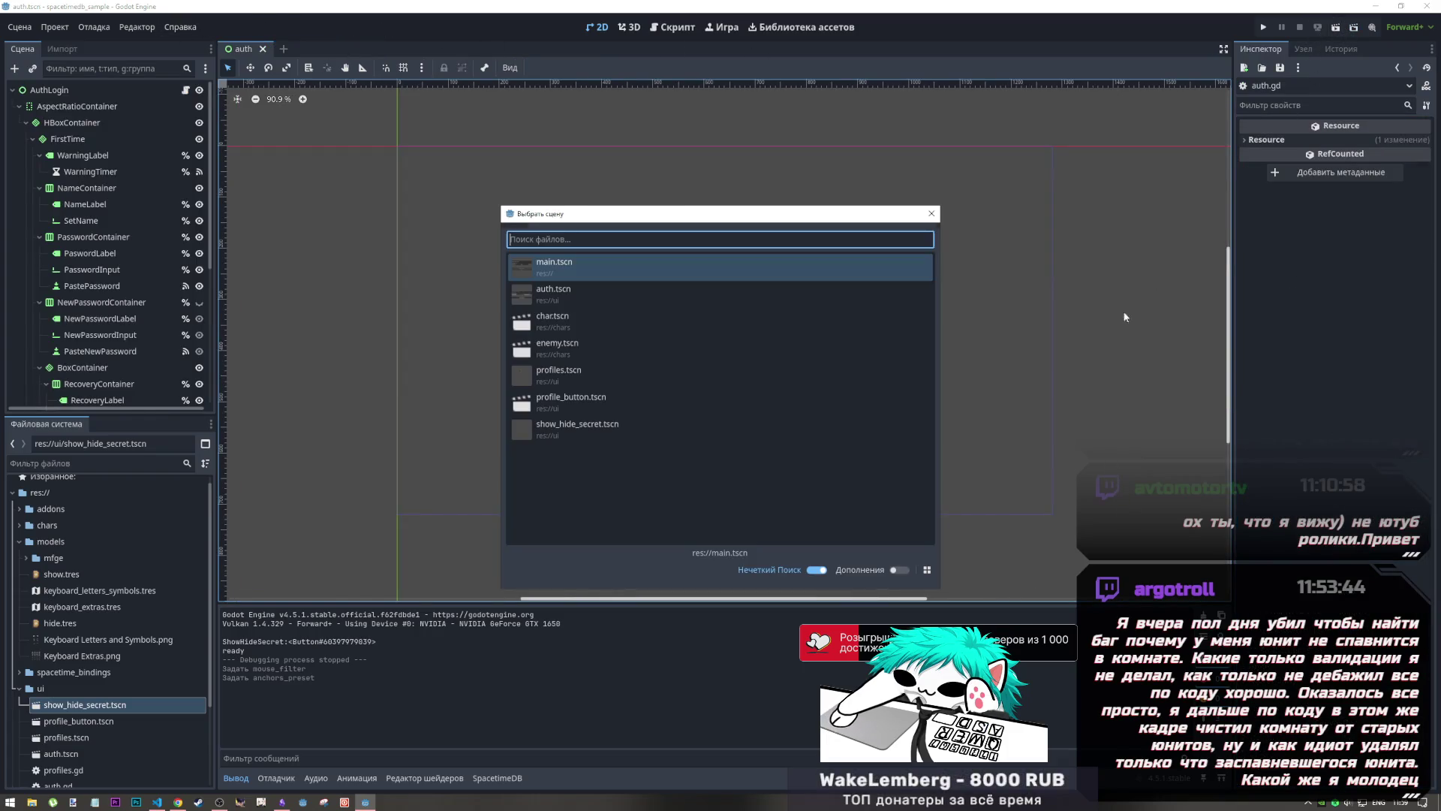
key(Escape)
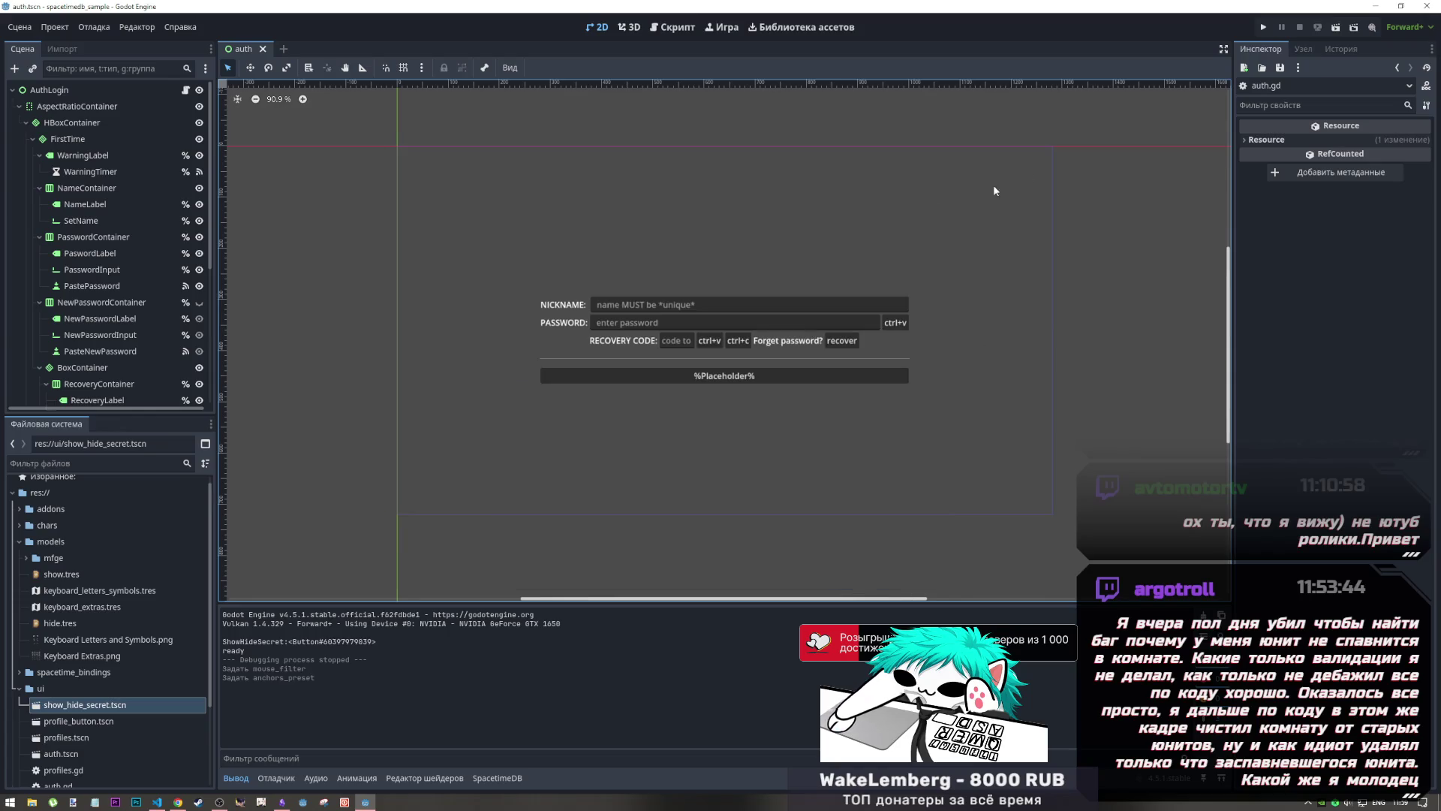
key(F6)
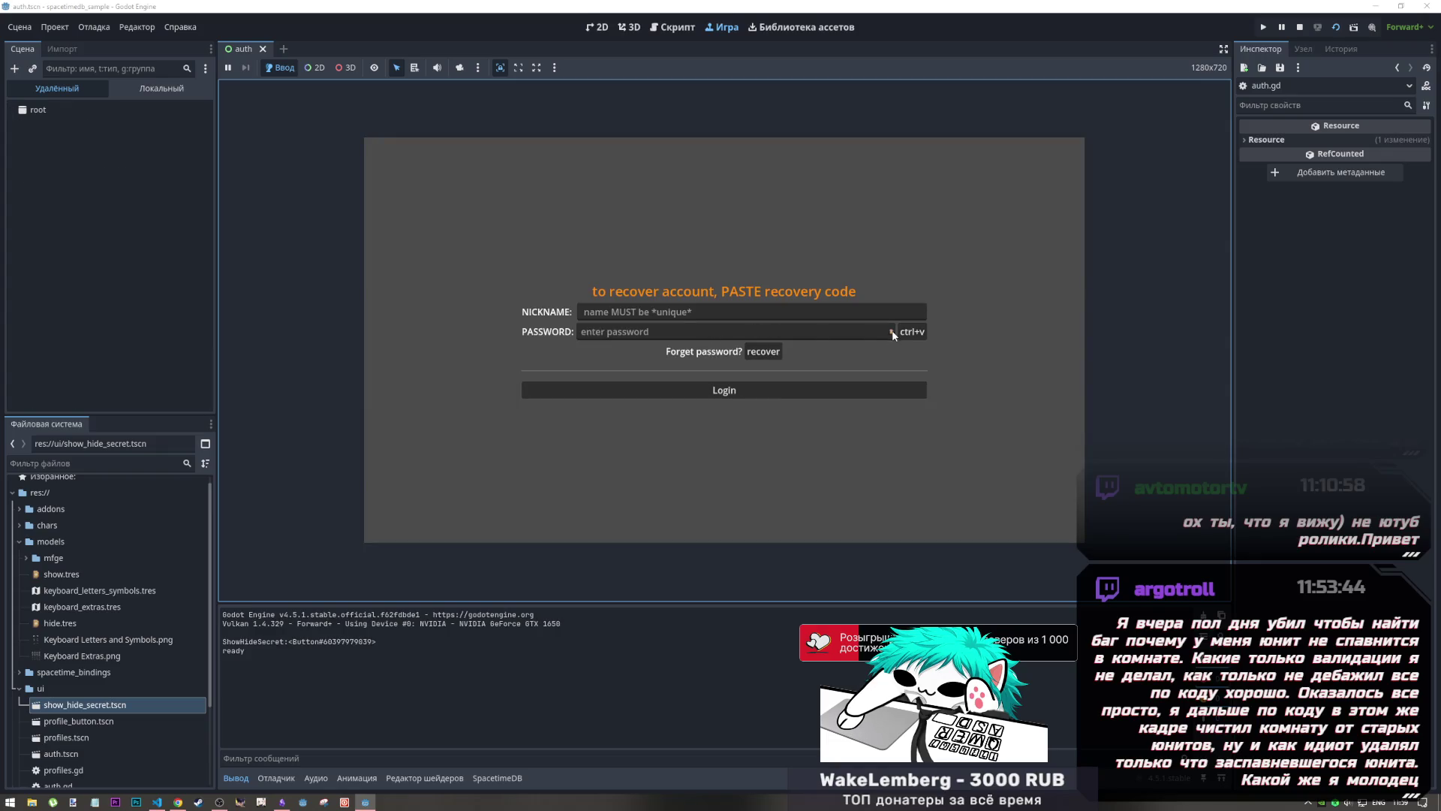
click(892, 334)
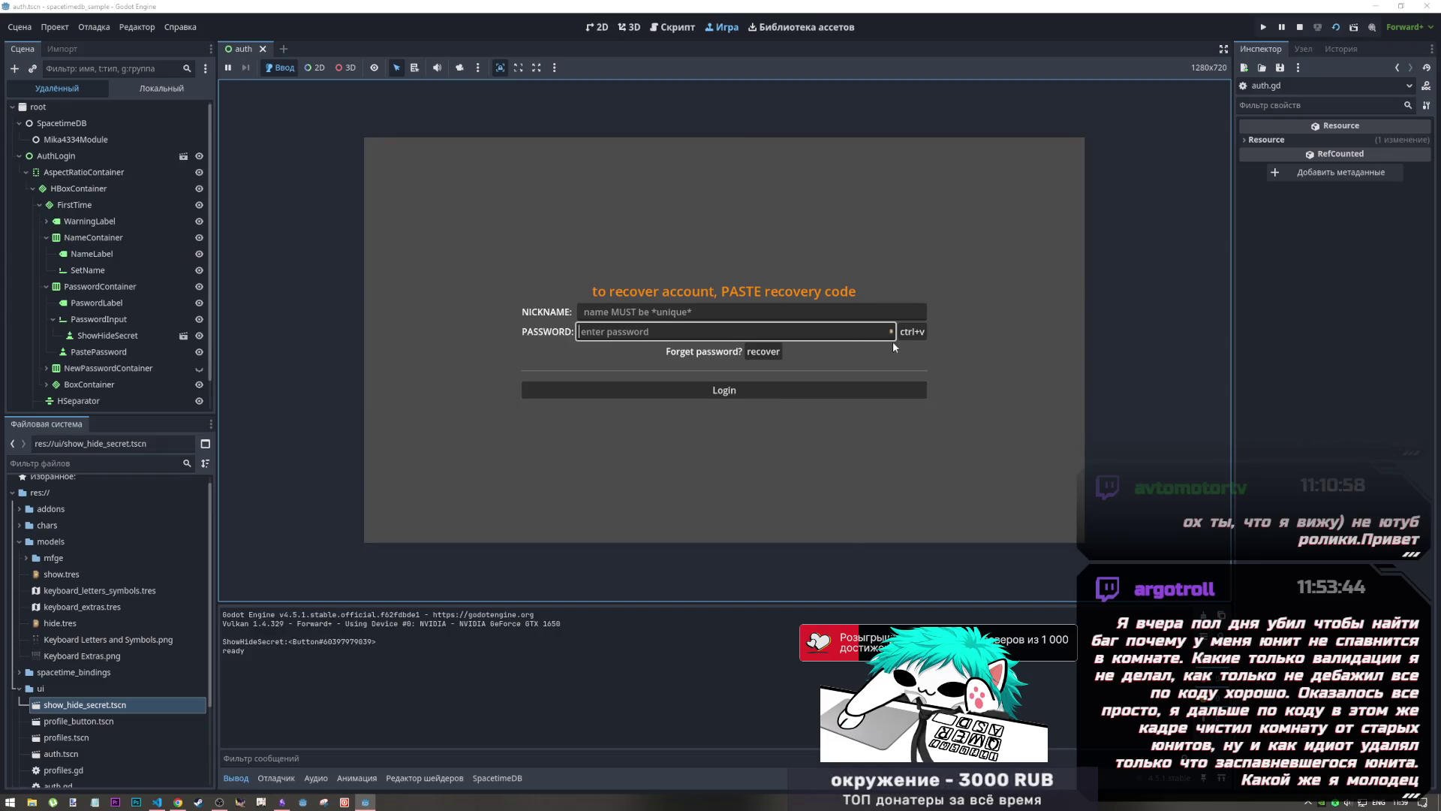
text(123456)
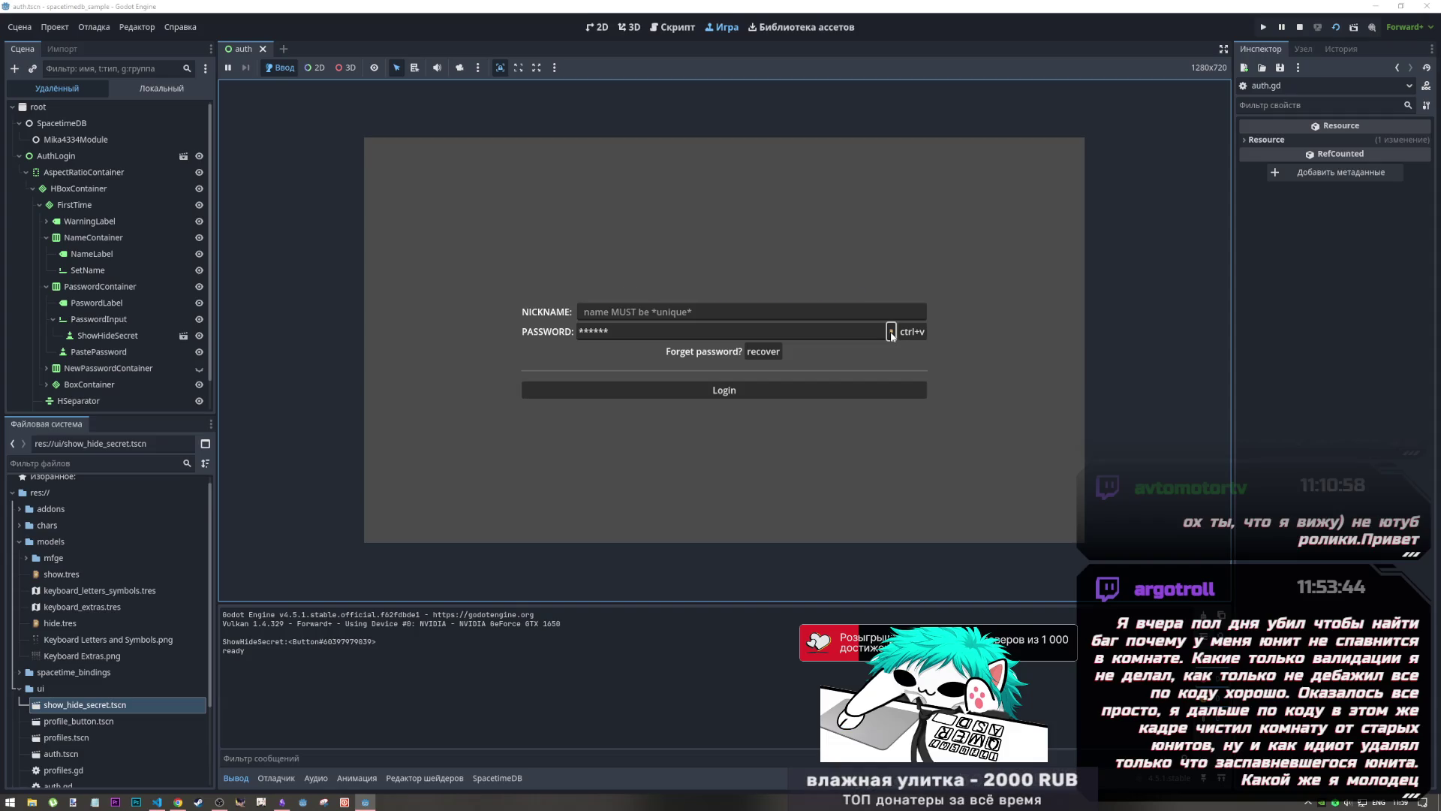
click(891, 335)
click(892, 335)
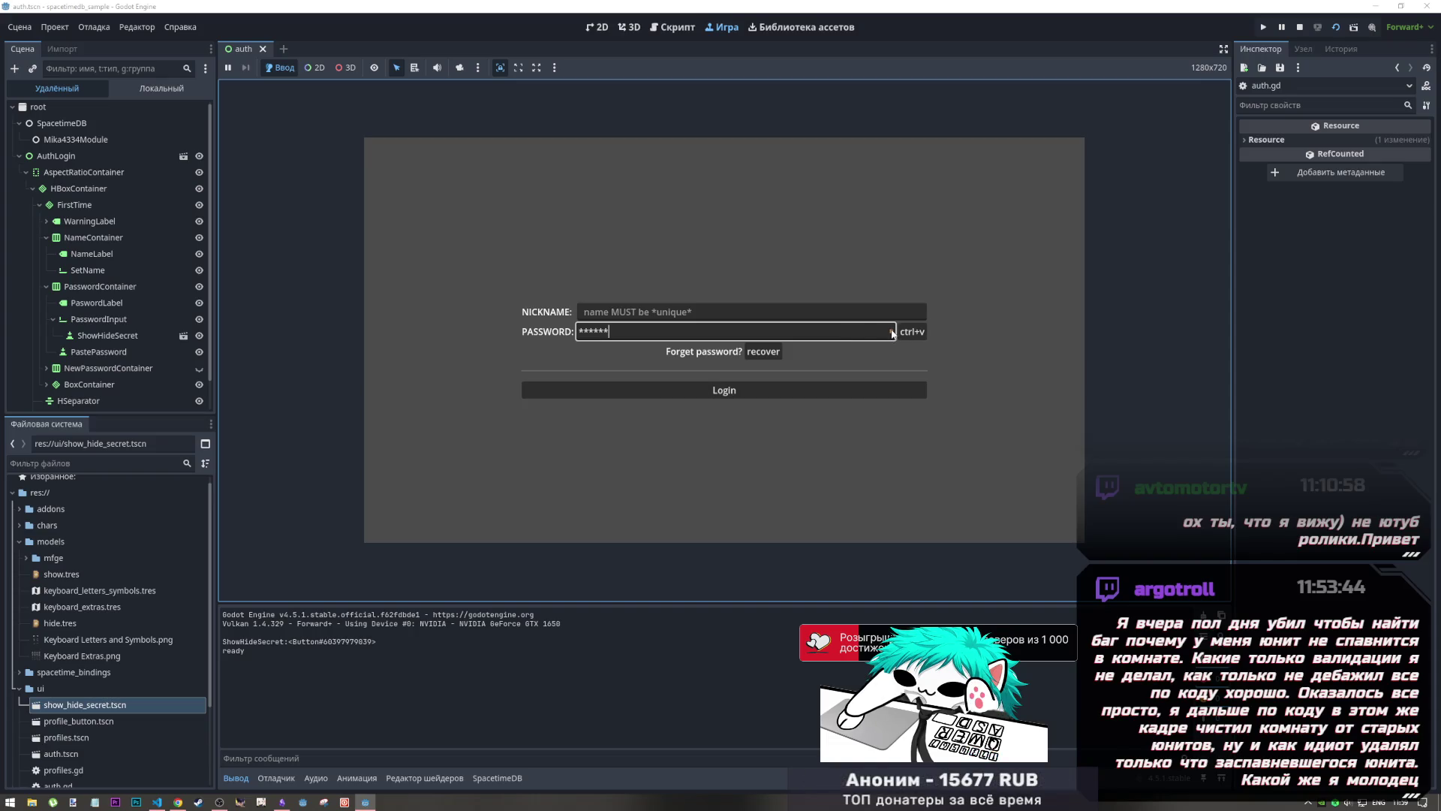
click(892, 333)
Step: Restart the game, paste a password, reveal it with the toggle, and stop the game
click(1336, 27)
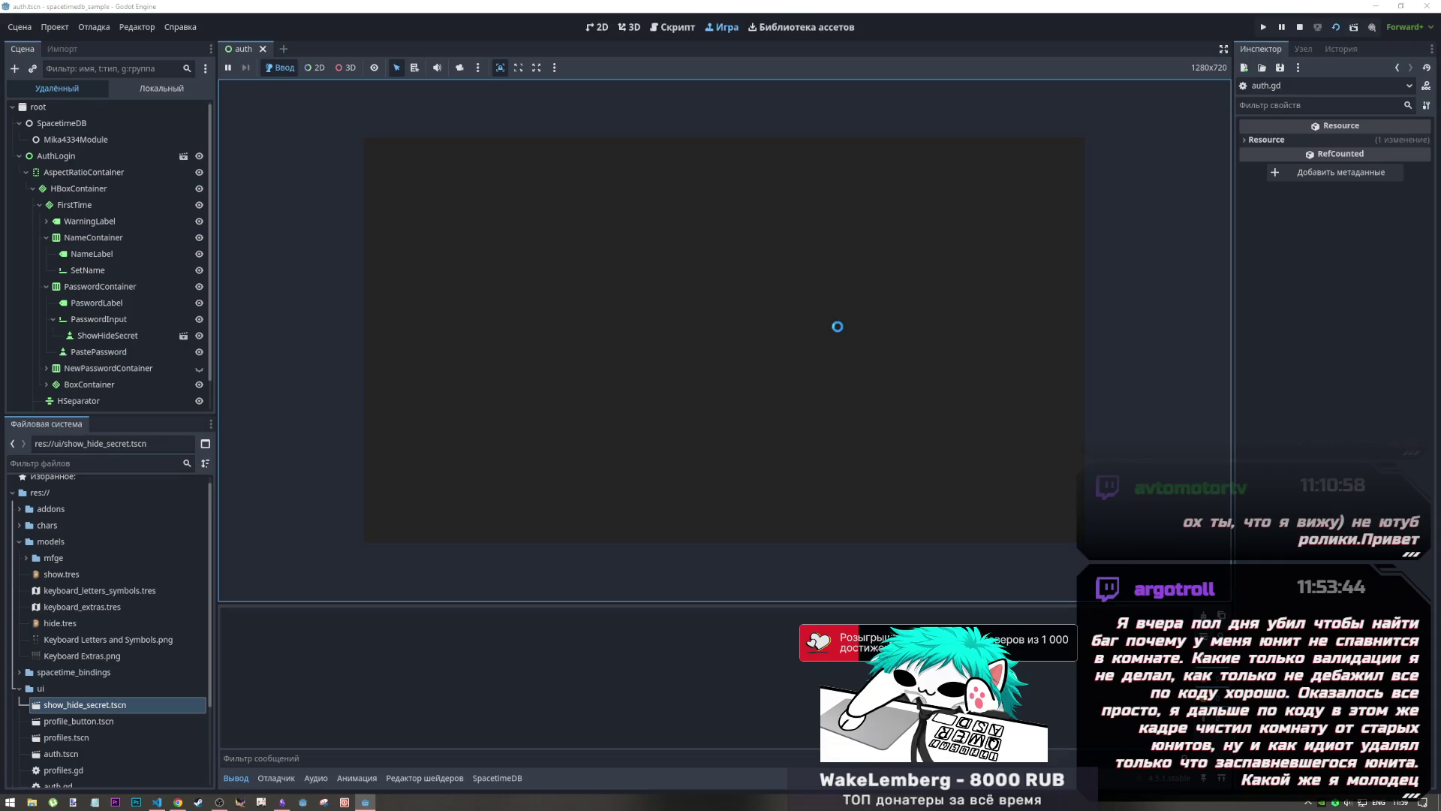
click(851, 335)
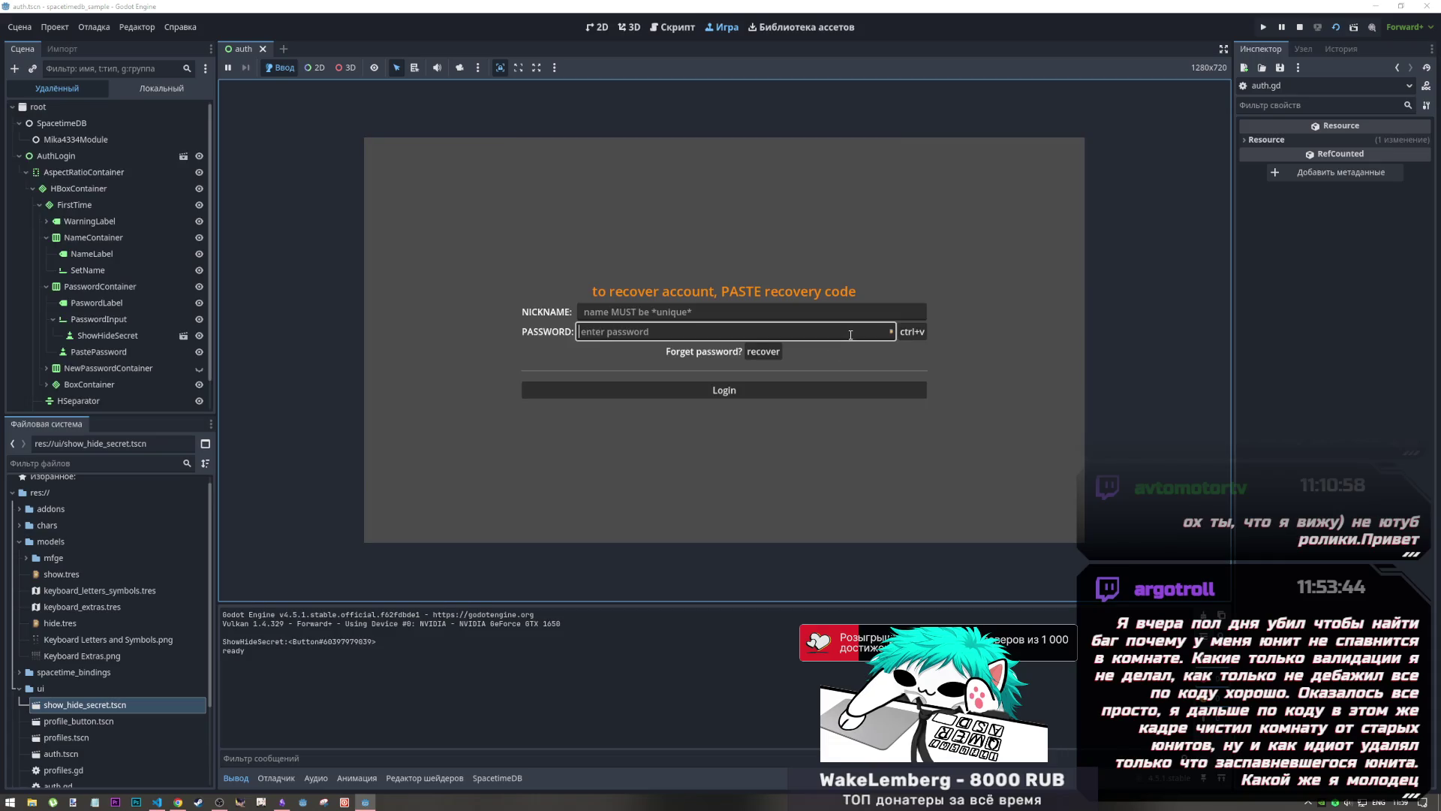
key(ctrl+v)
click(891, 334)
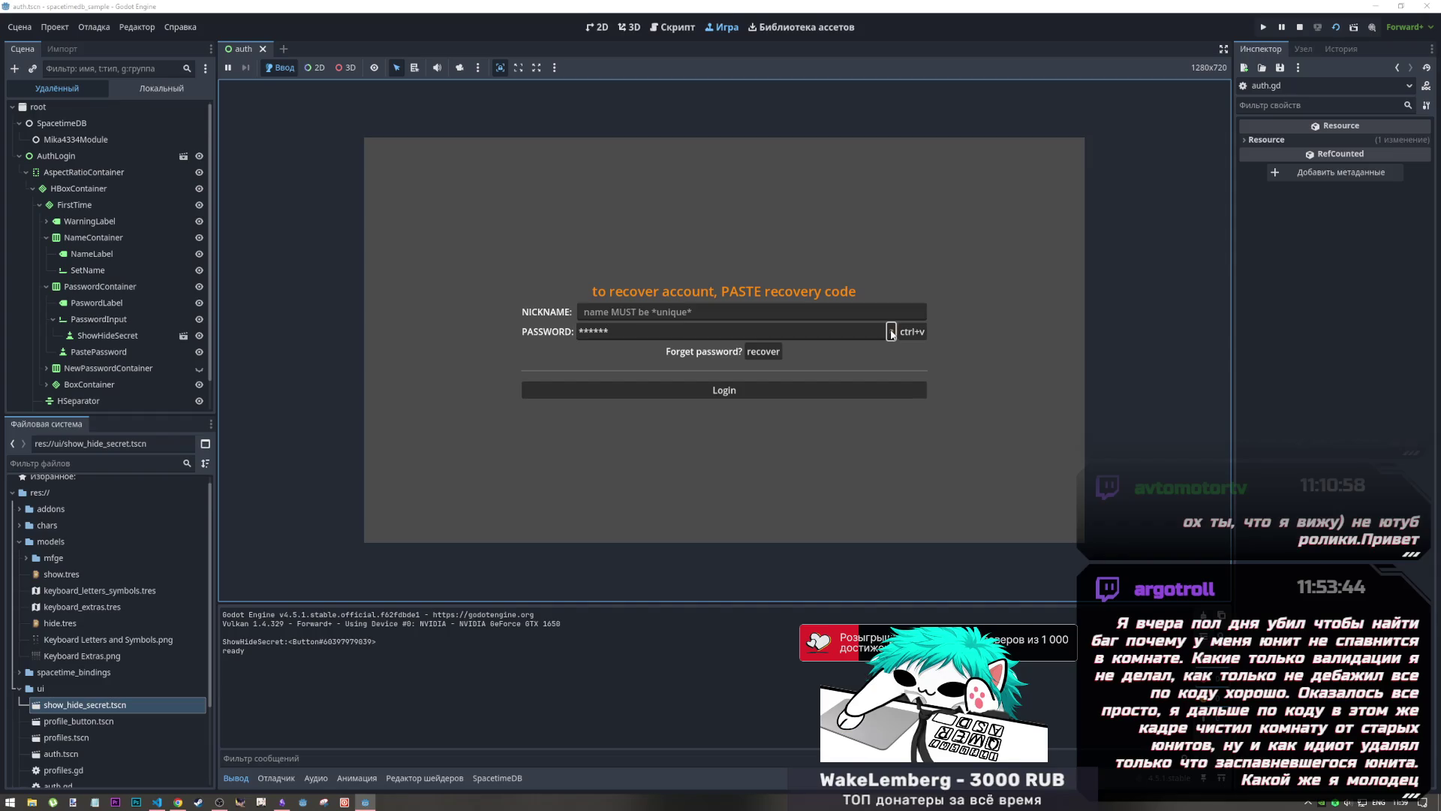
click(891, 333)
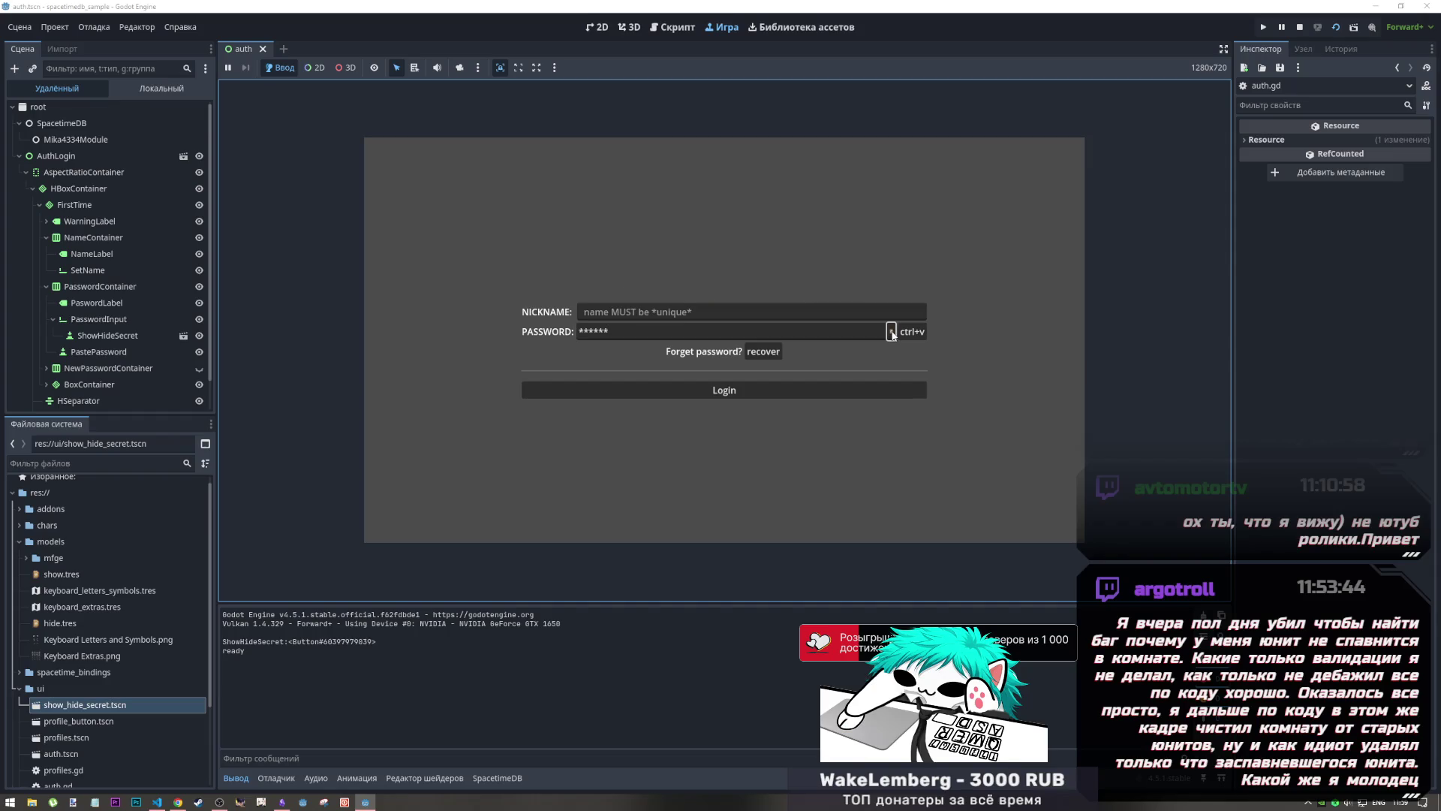
click(1300, 28)
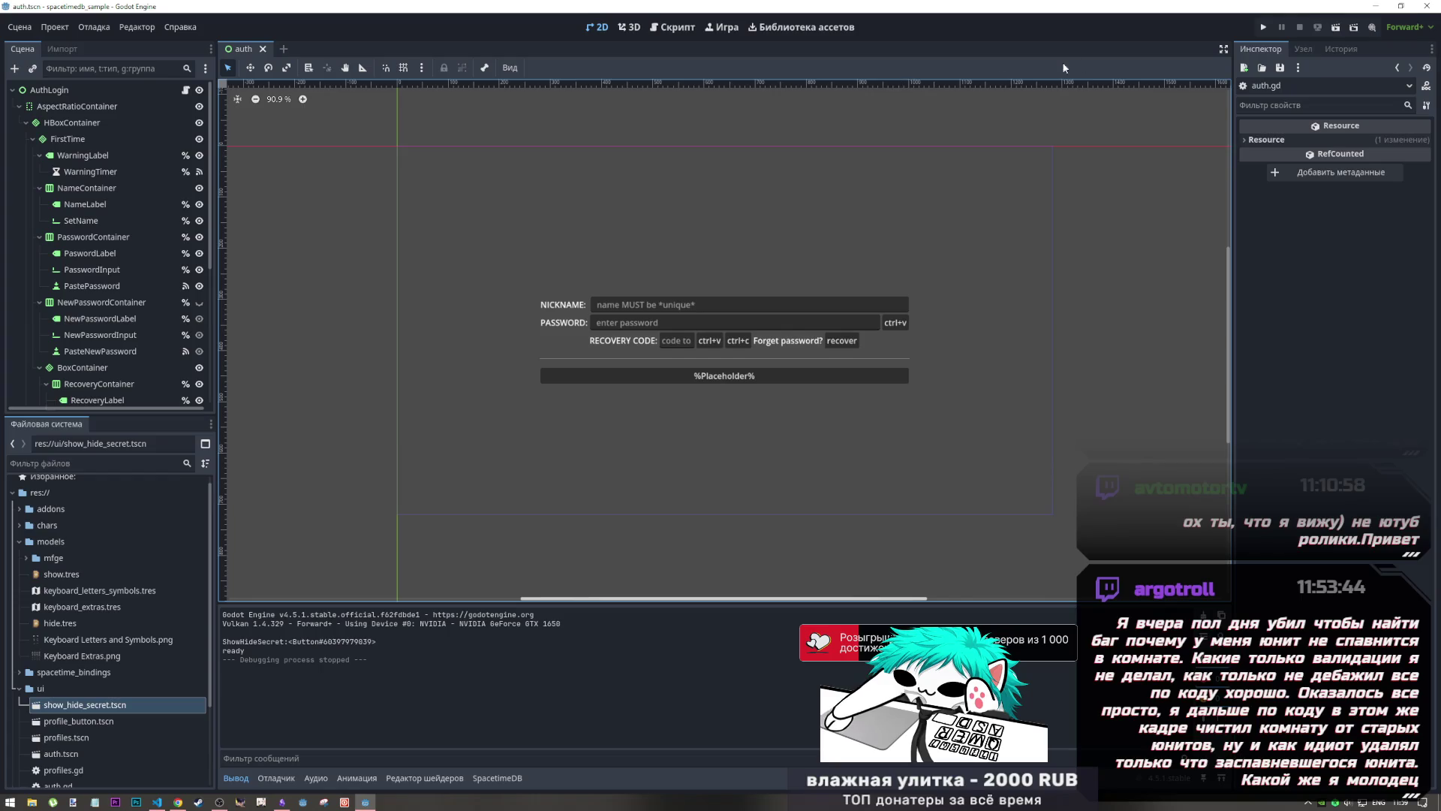
click(683, 30)
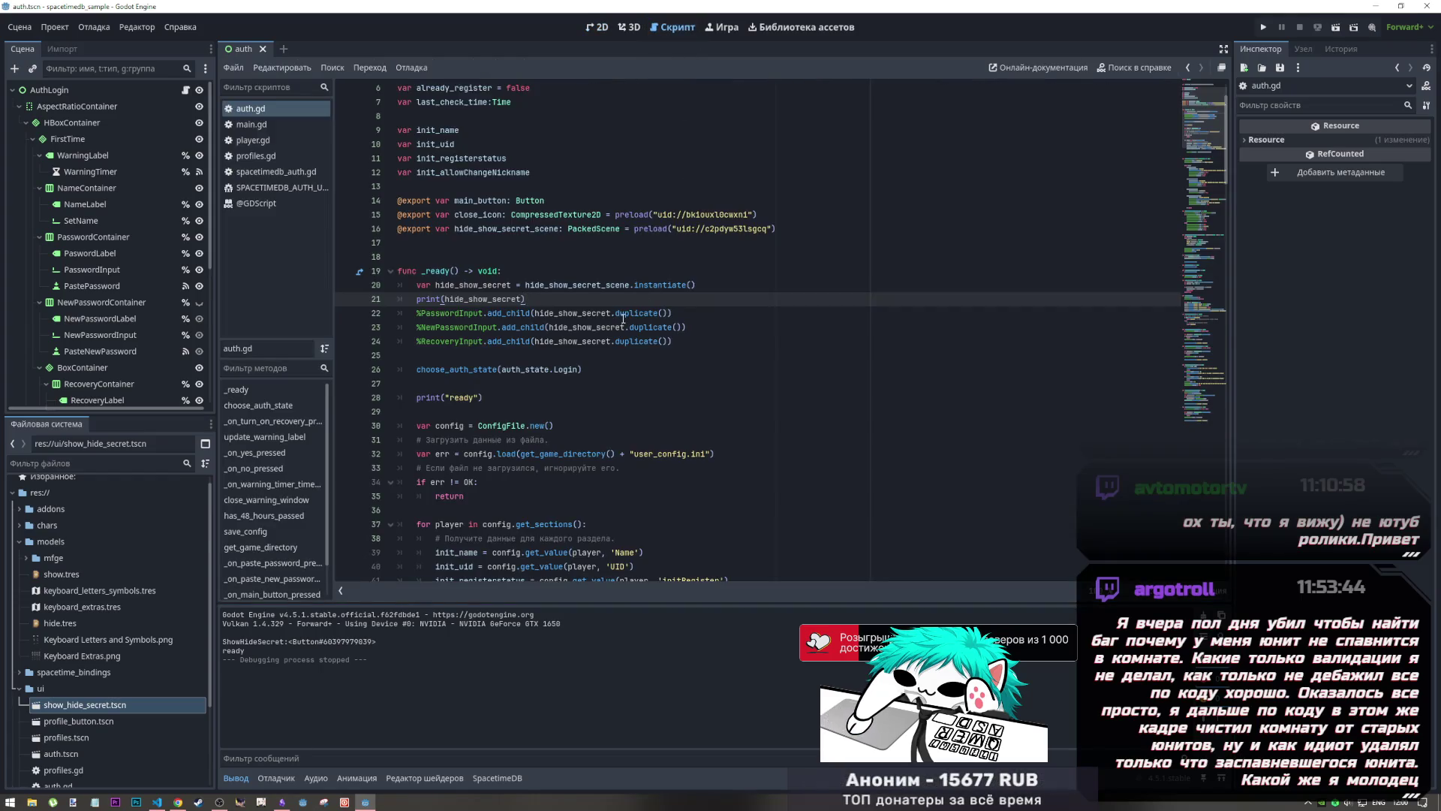
scroll(626, 320, down, 3)
scroll(627, 321, up, 5)
scroll(626, 321, down, 14)
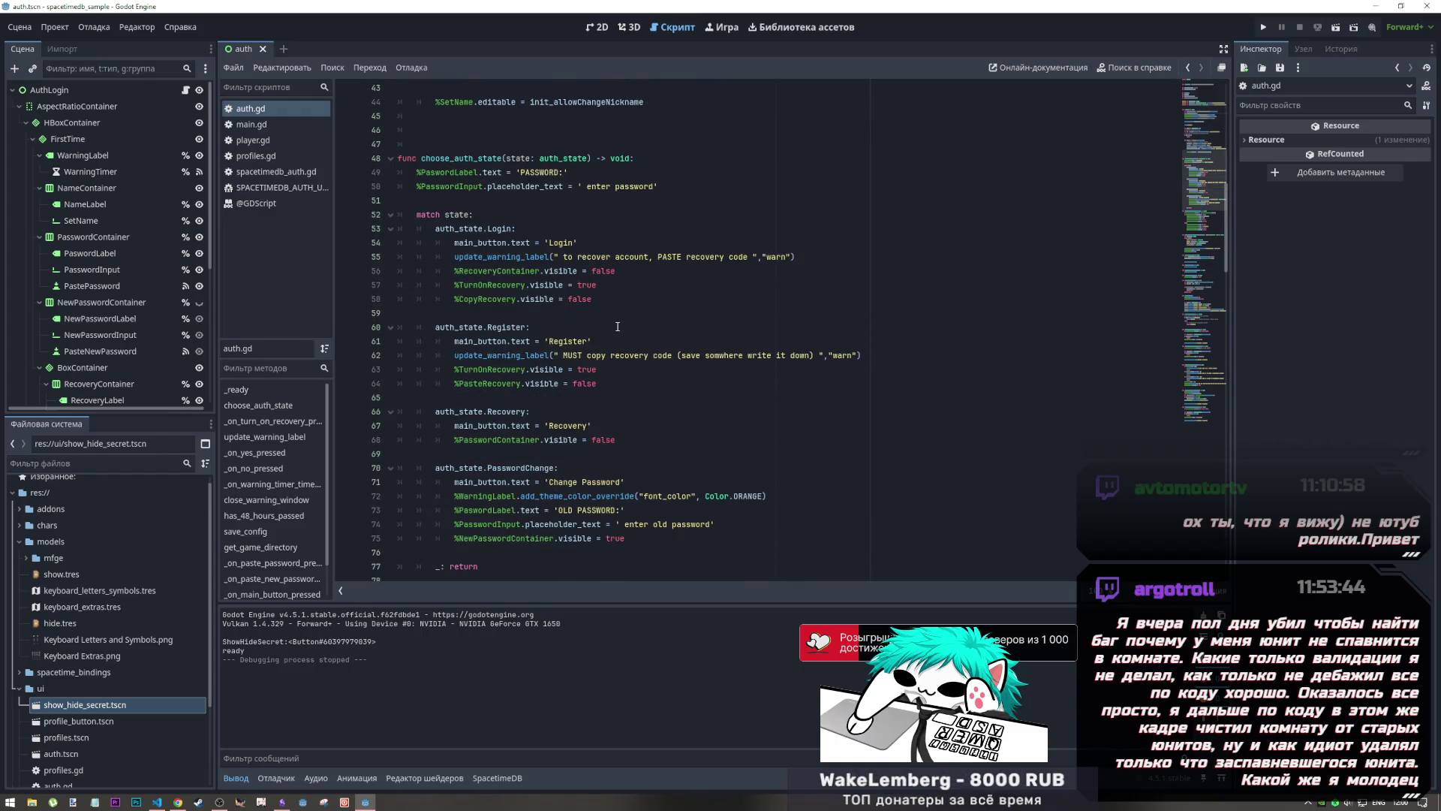
scroll(617, 326, up, 6)
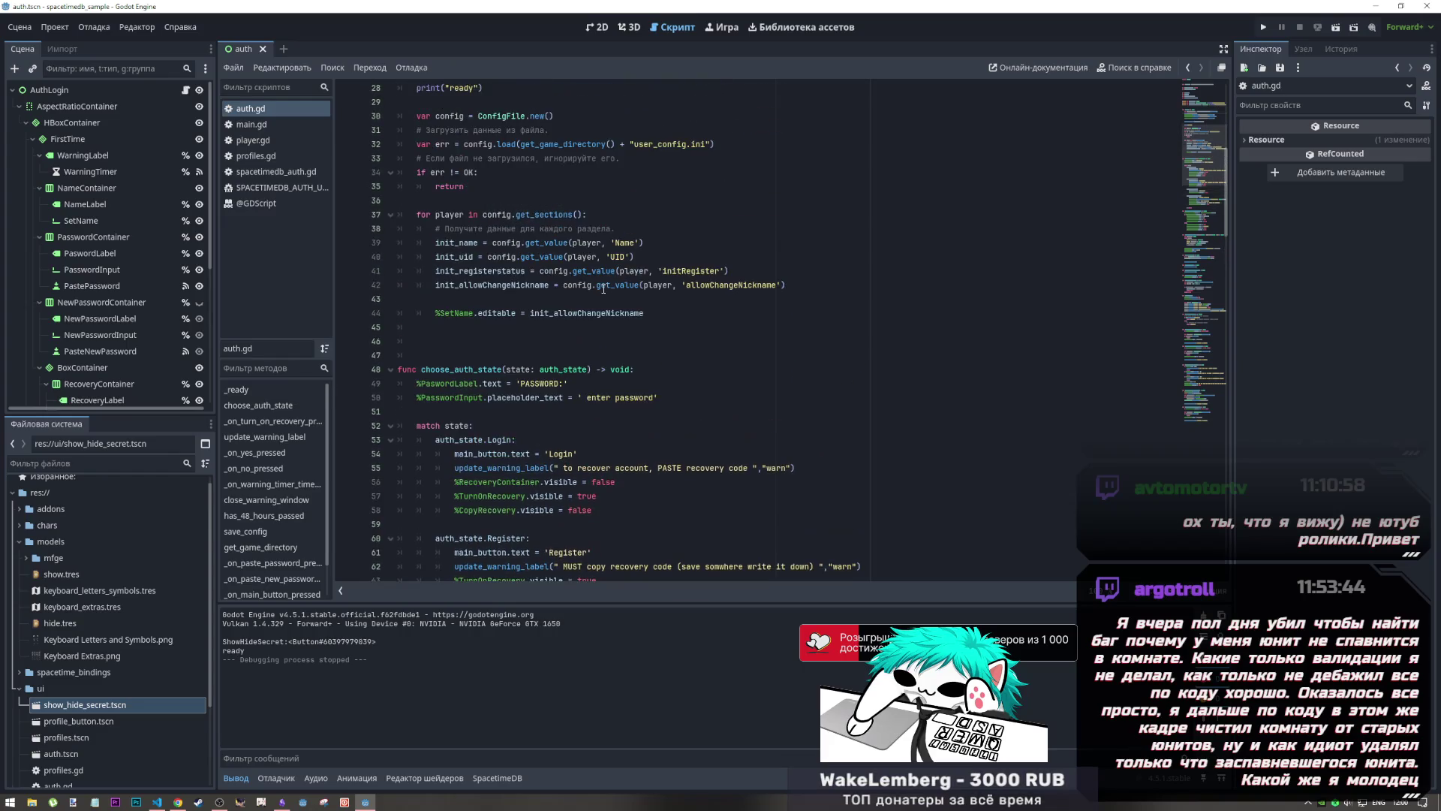
scroll(598, 289, up, 1)
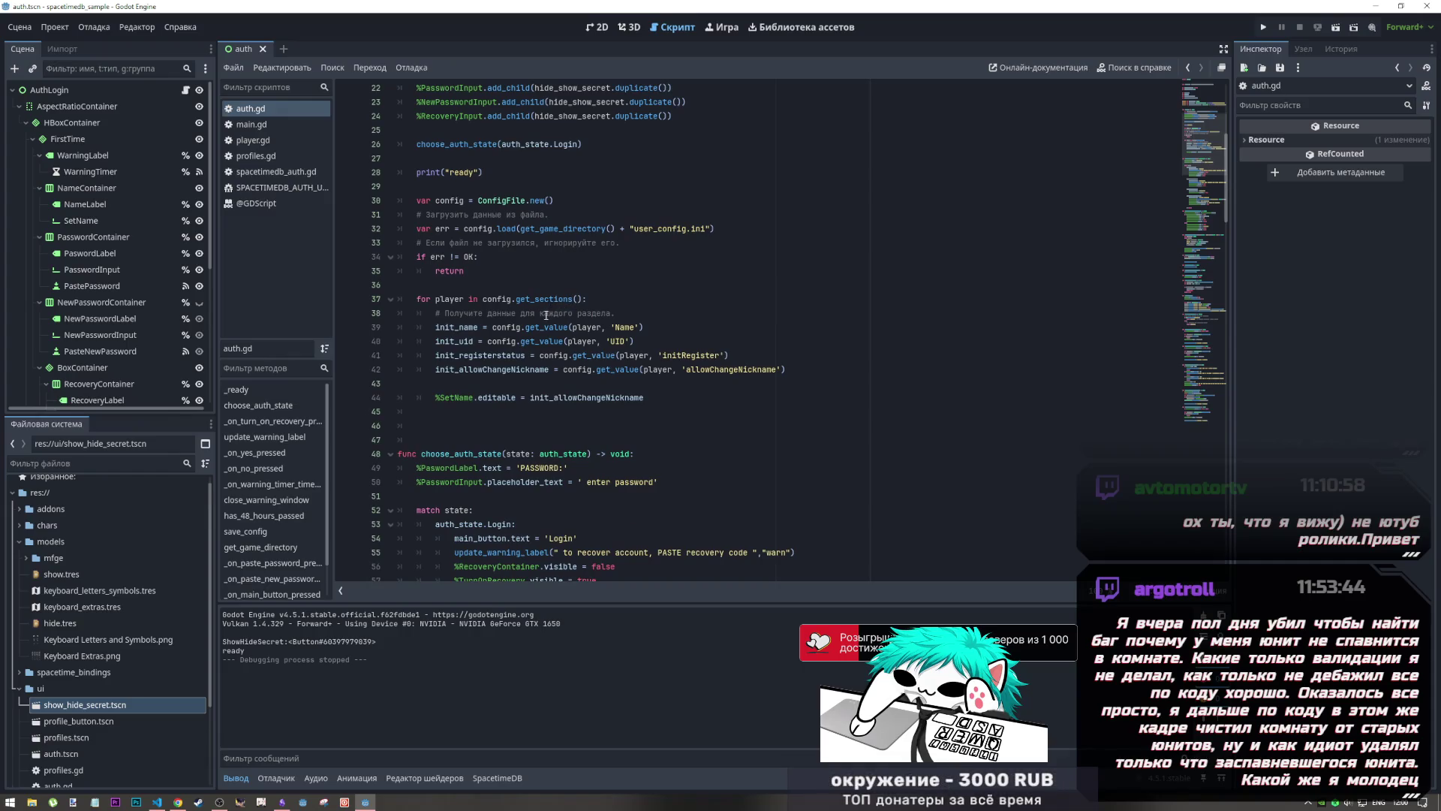
scroll(542, 324, down, 1)
scroll(542, 326, down, 1)
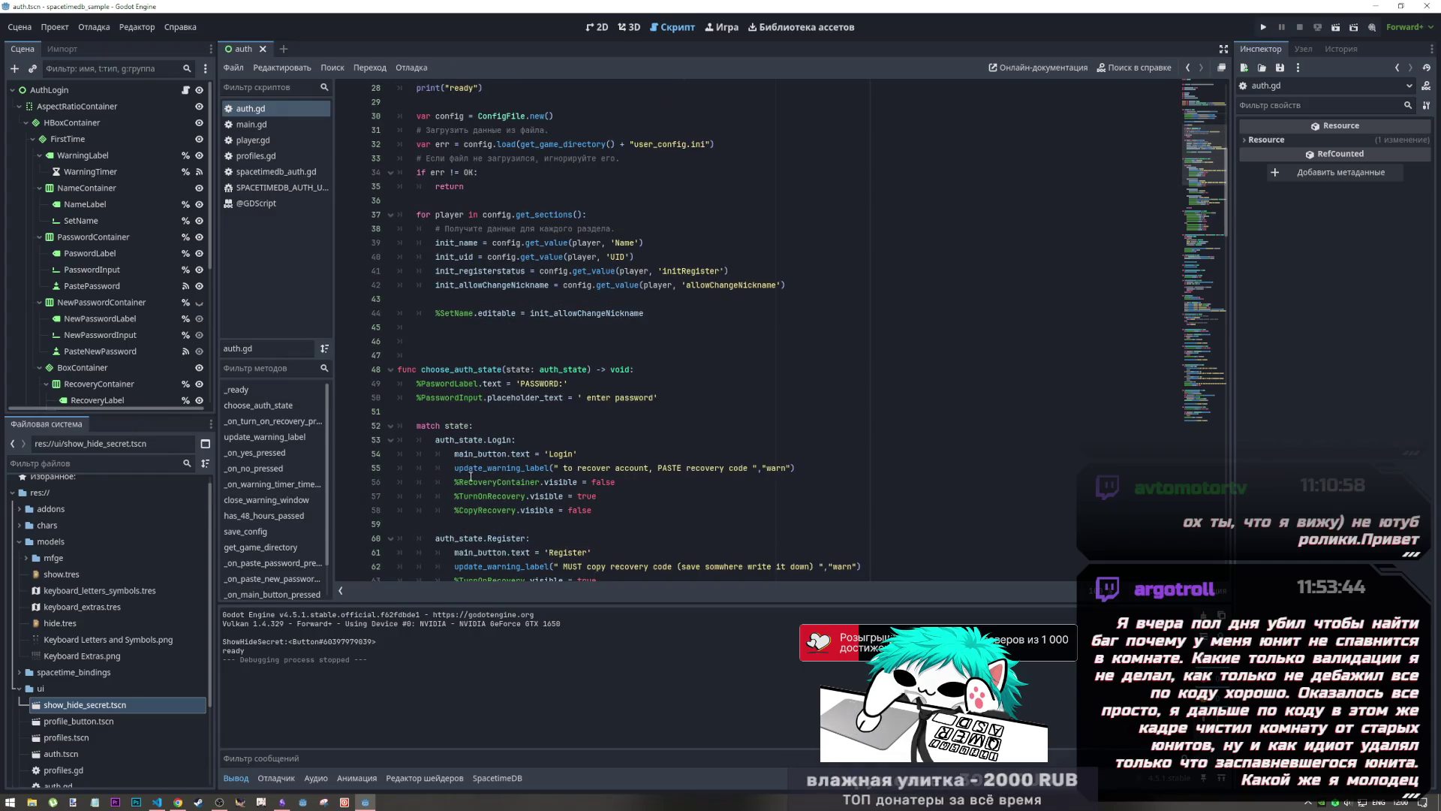
drag(454, 468, 823, 469)
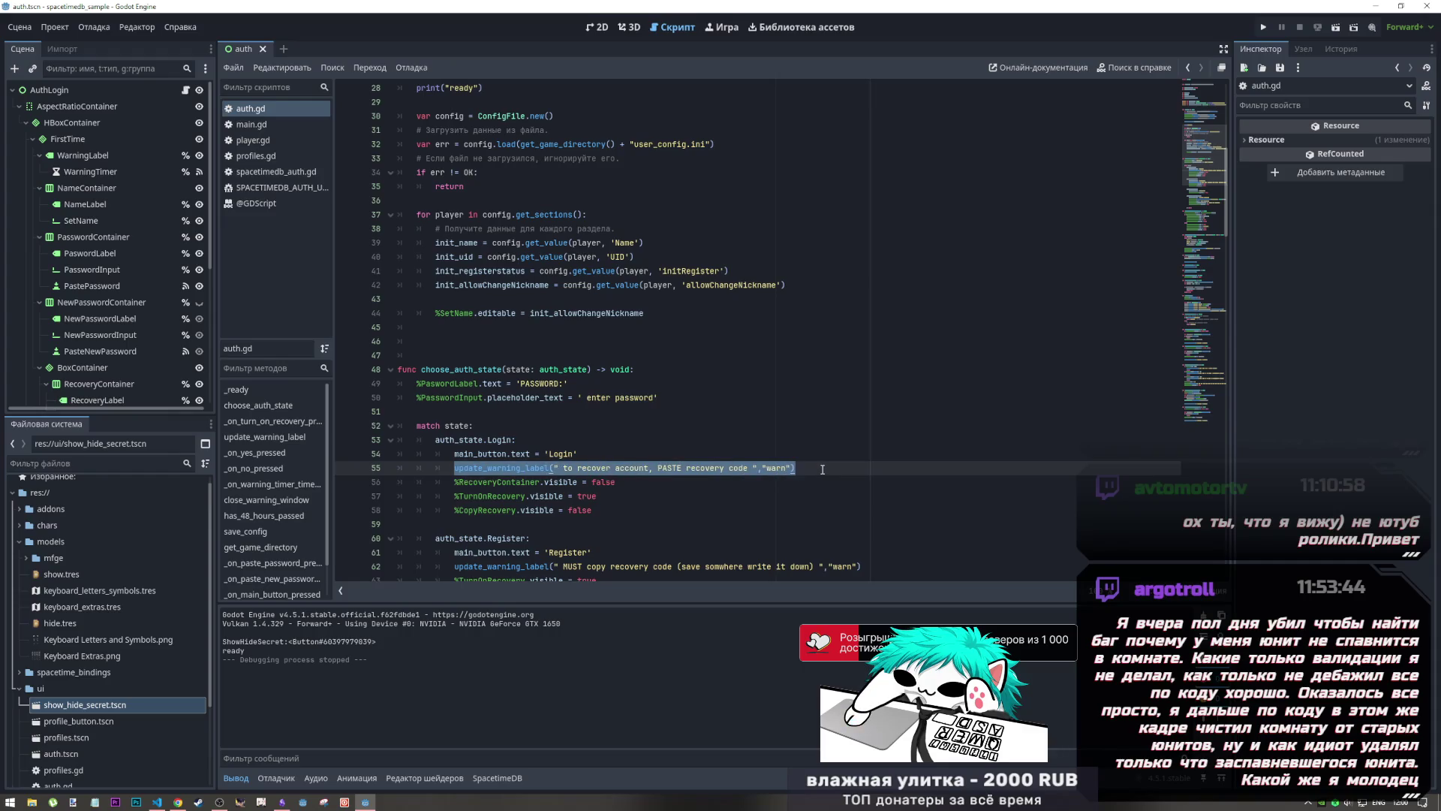
scroll(823, 470, down, 2)
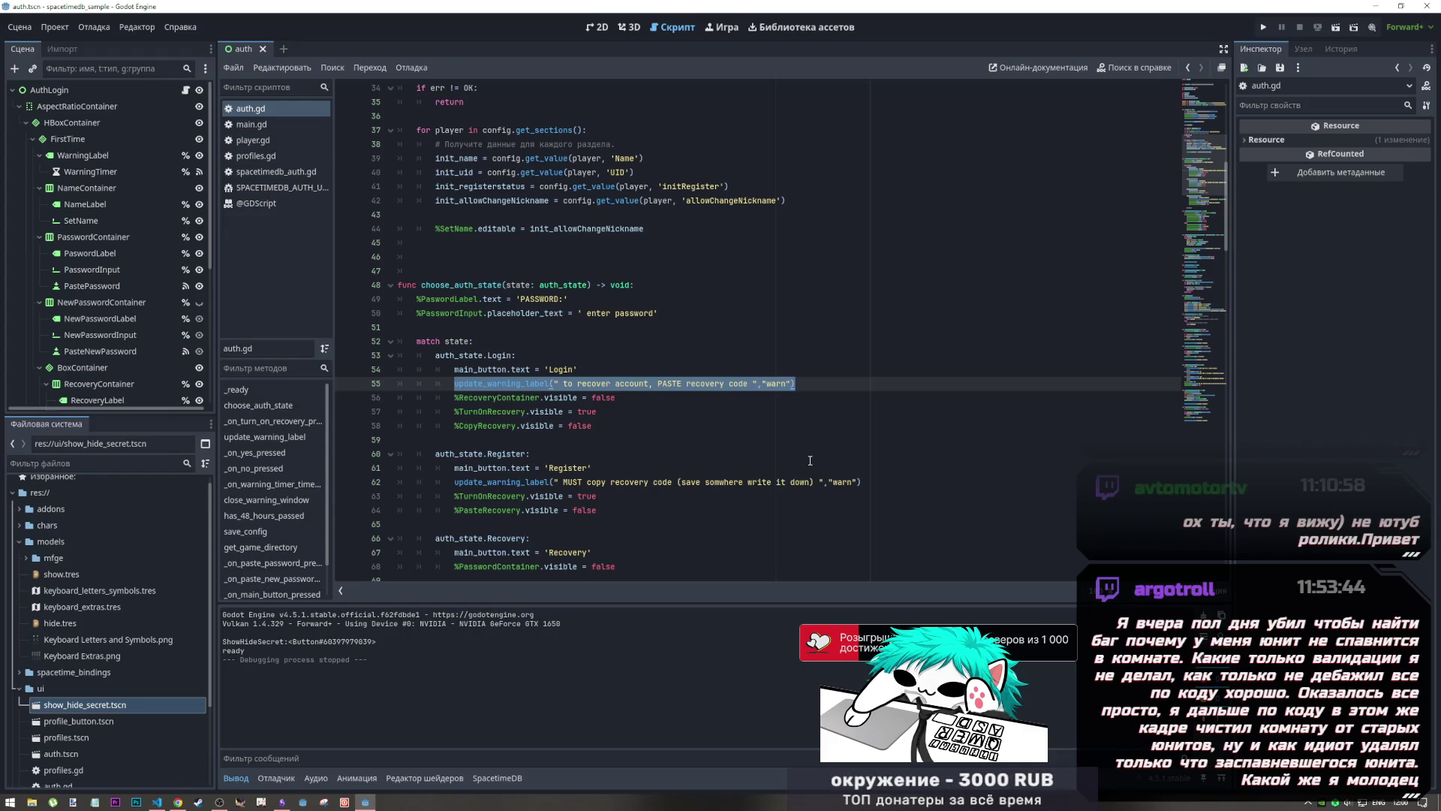
click(697, 383)
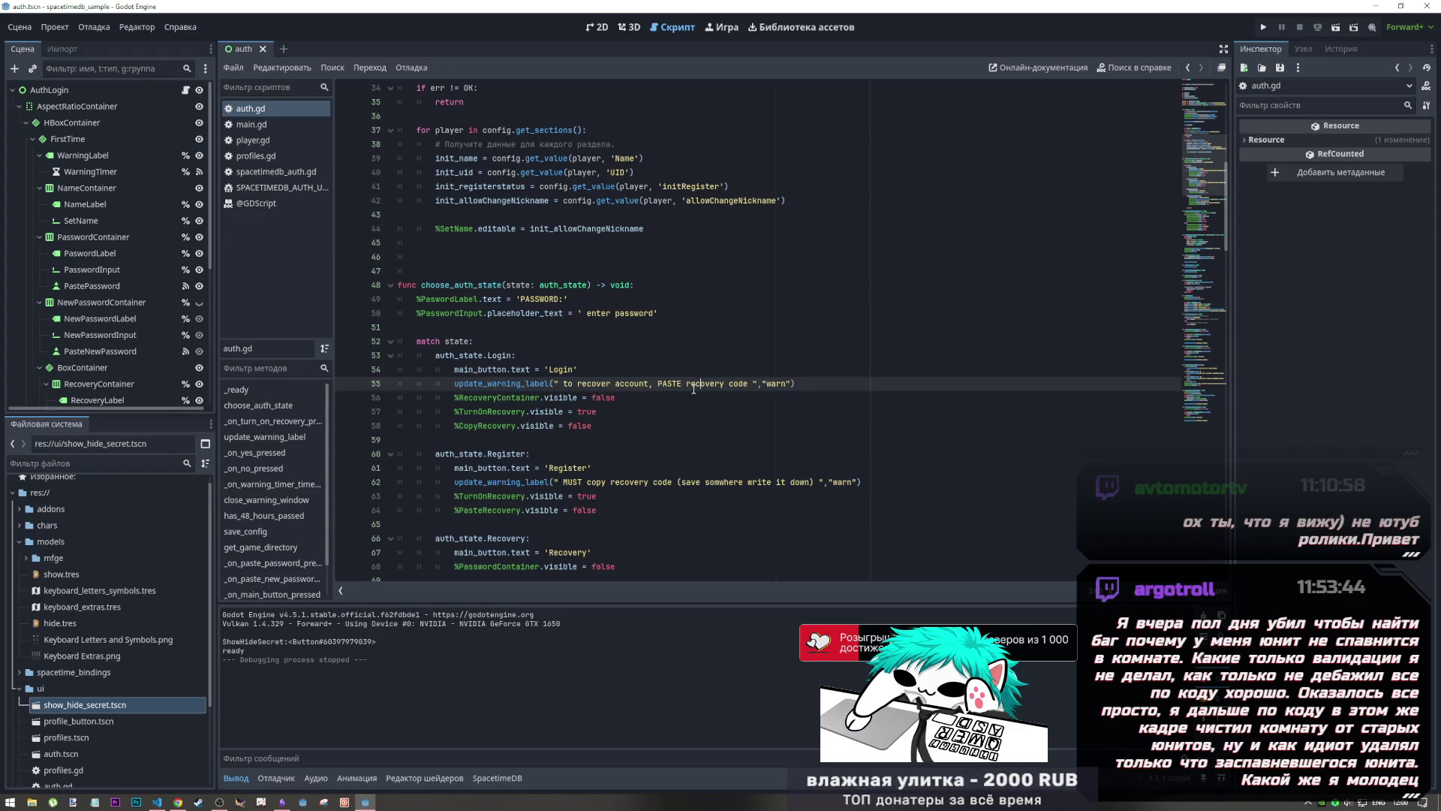
scroll(810, 384, down, 5)
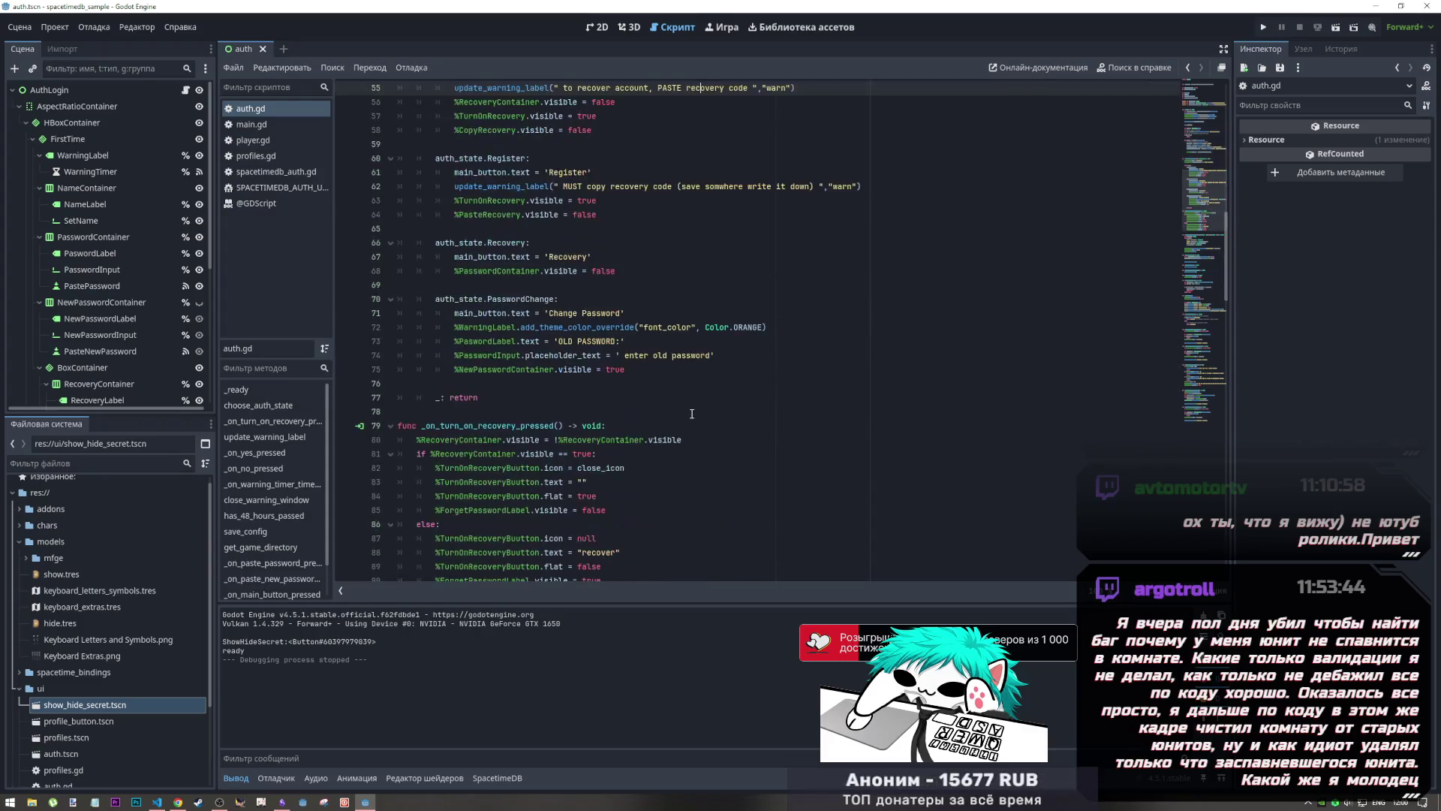
click(624, 34)
click(598, 27)
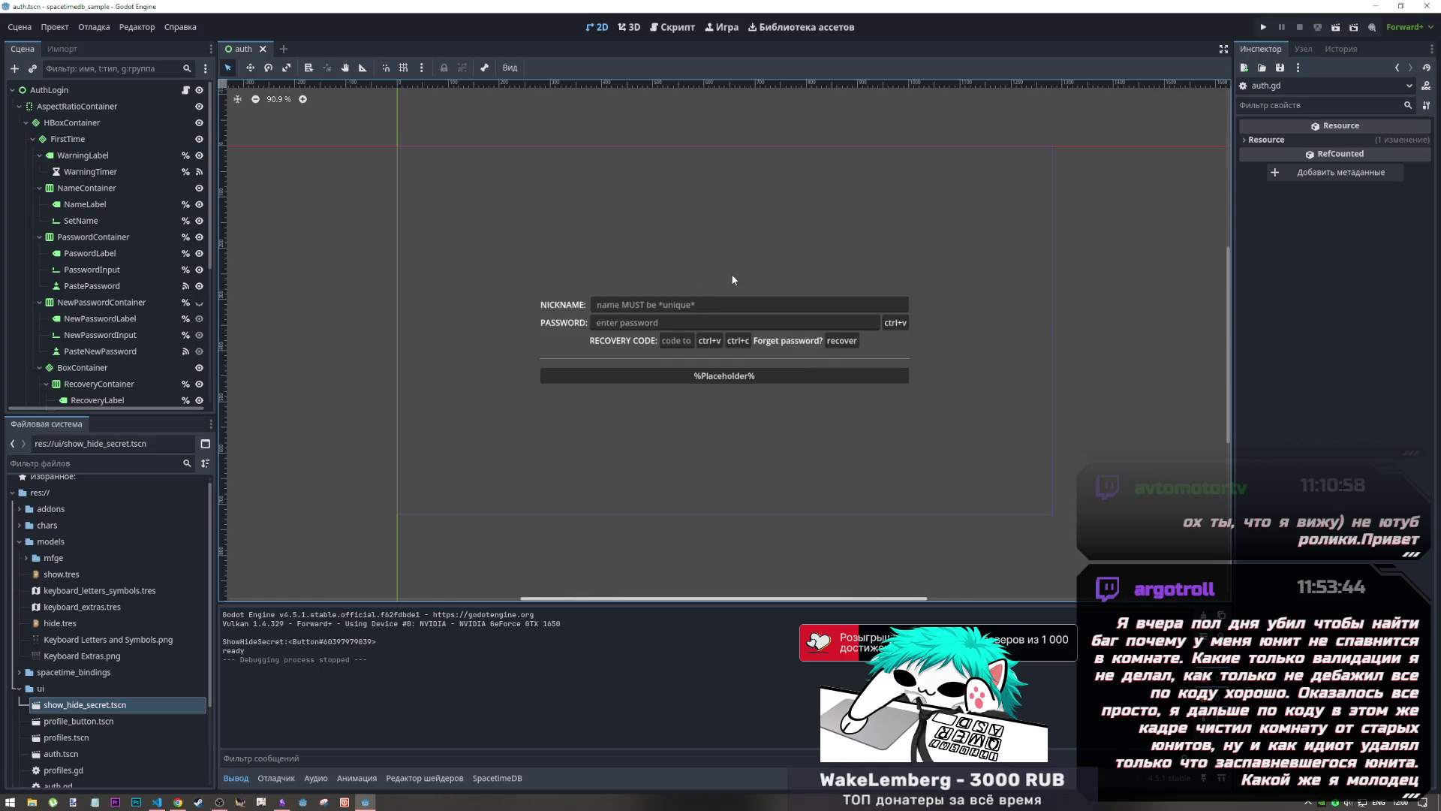
Step: Switch from Godot to the Chrome window showing the DeepSeek chat
key(alt+Tab)
key(alt+Tab)
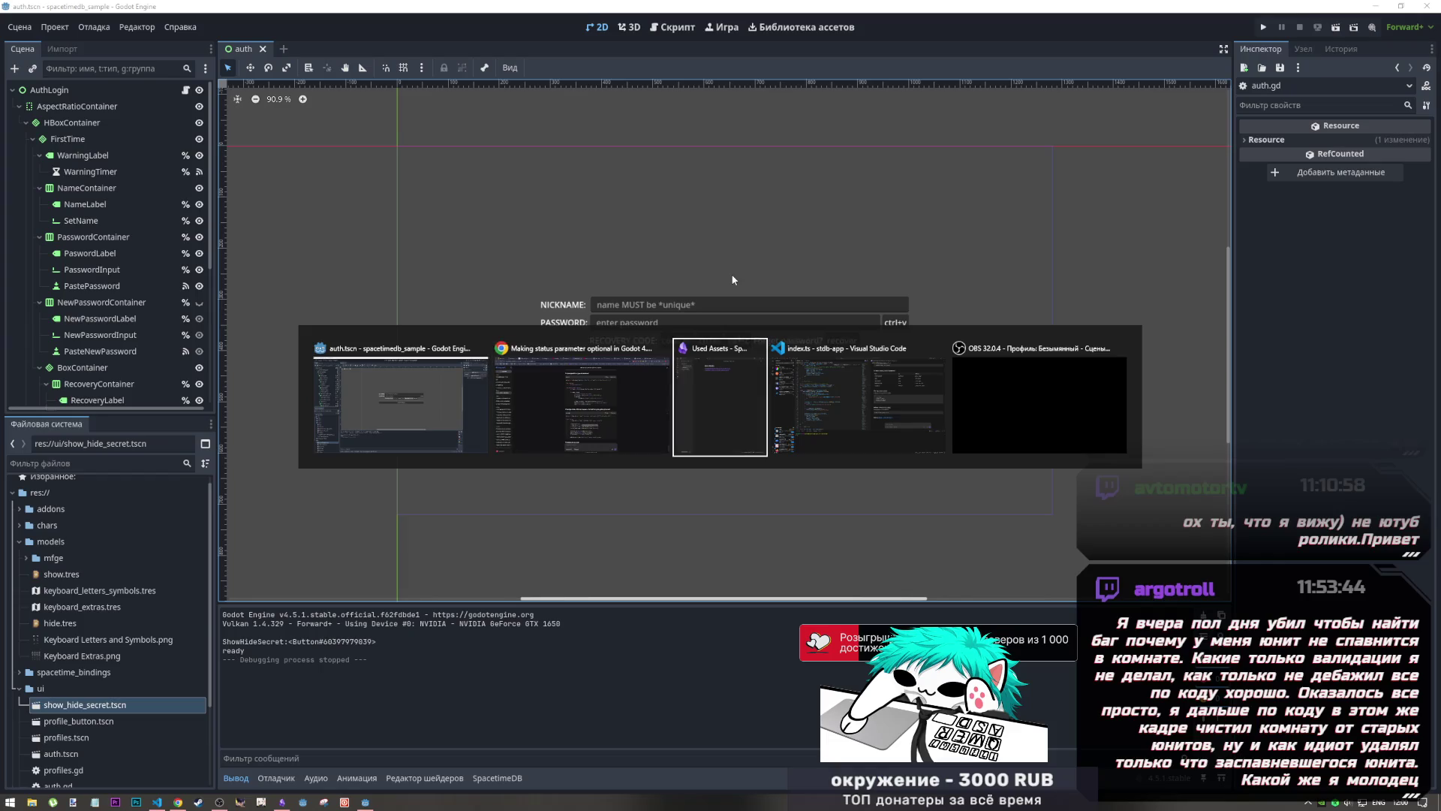
key(alt+Tab)
key(alt+Tab)
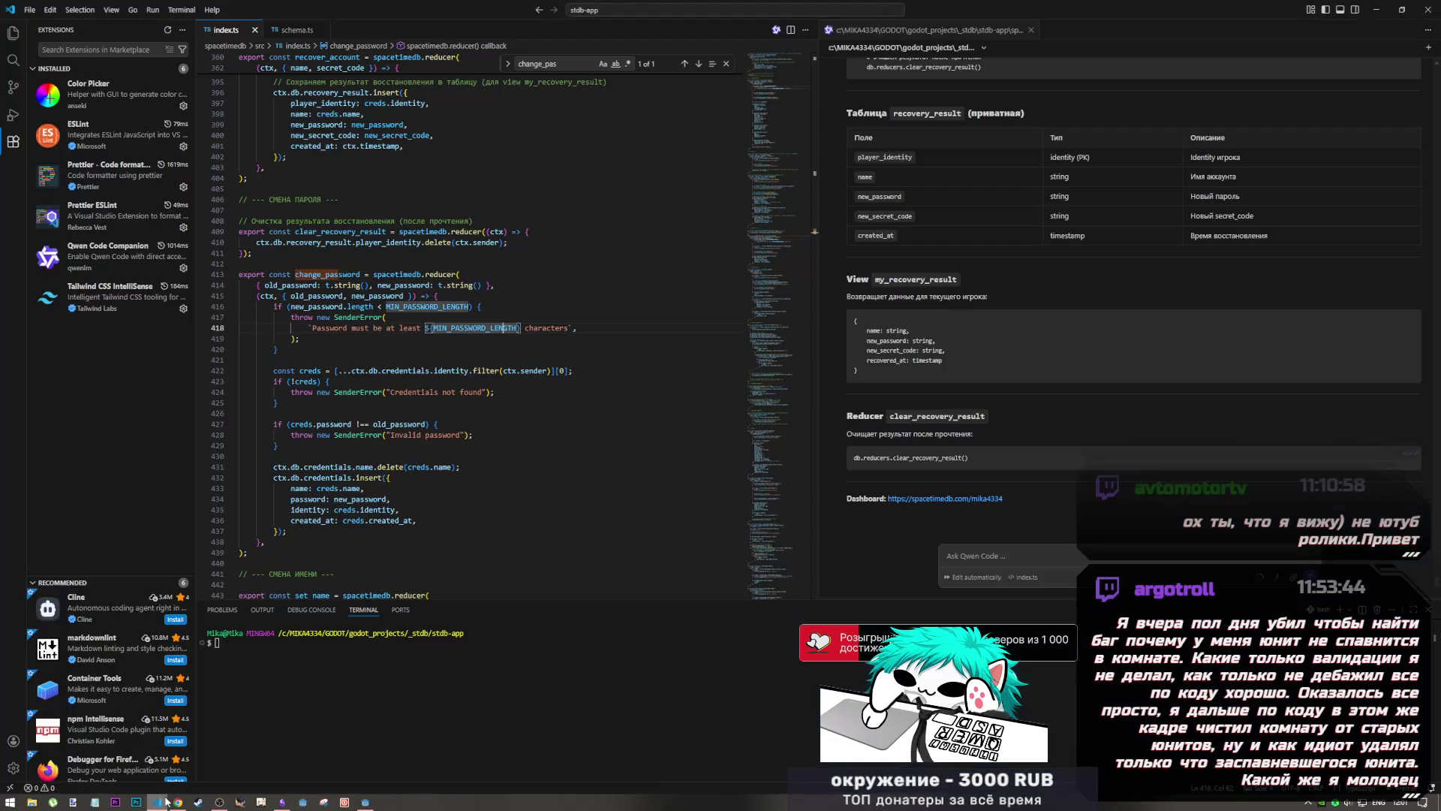
click(178, 801)
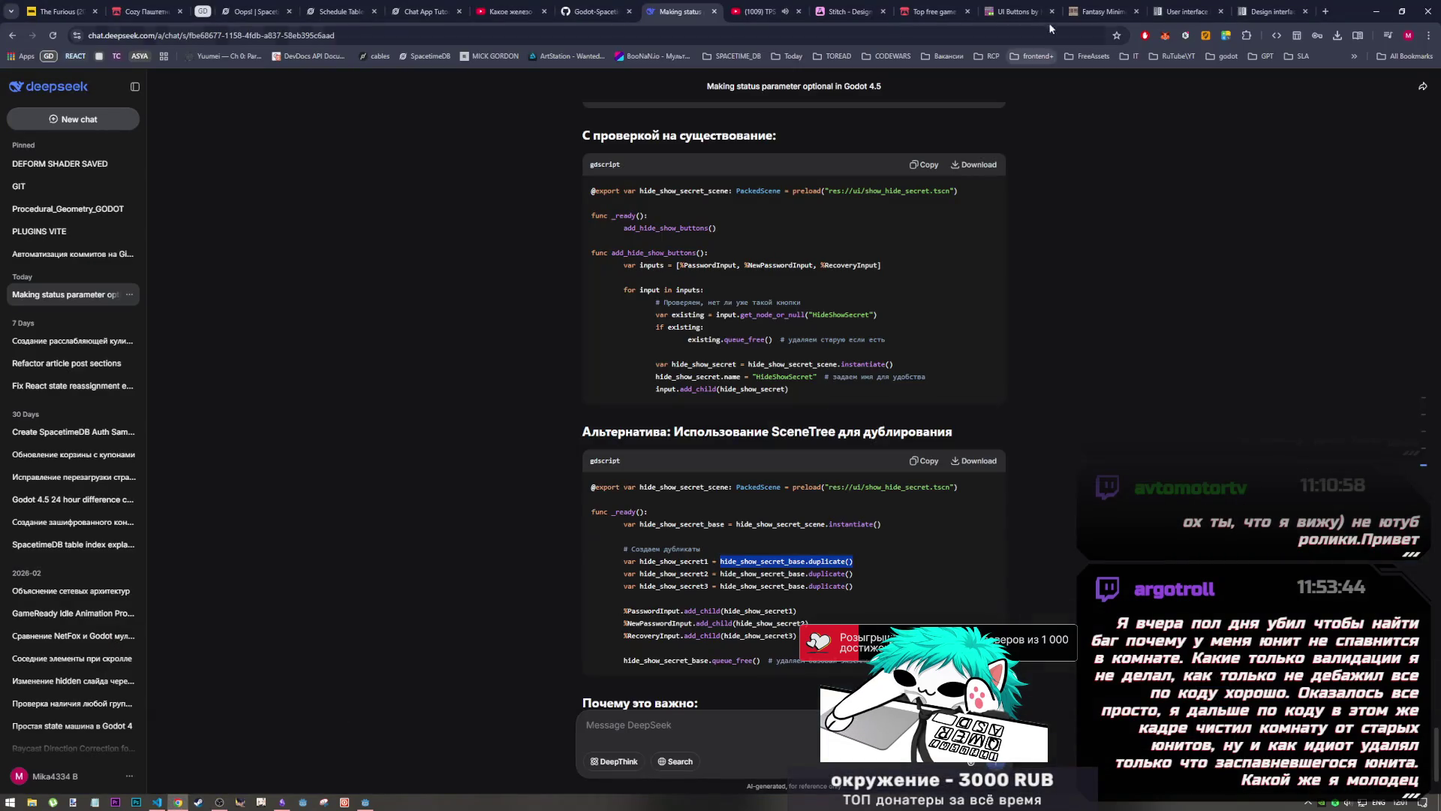
Step: Pause the YouTube music mix, briefly open and close VS Code, and return to the Godot editor
click(758, 11)
click(730, 435)
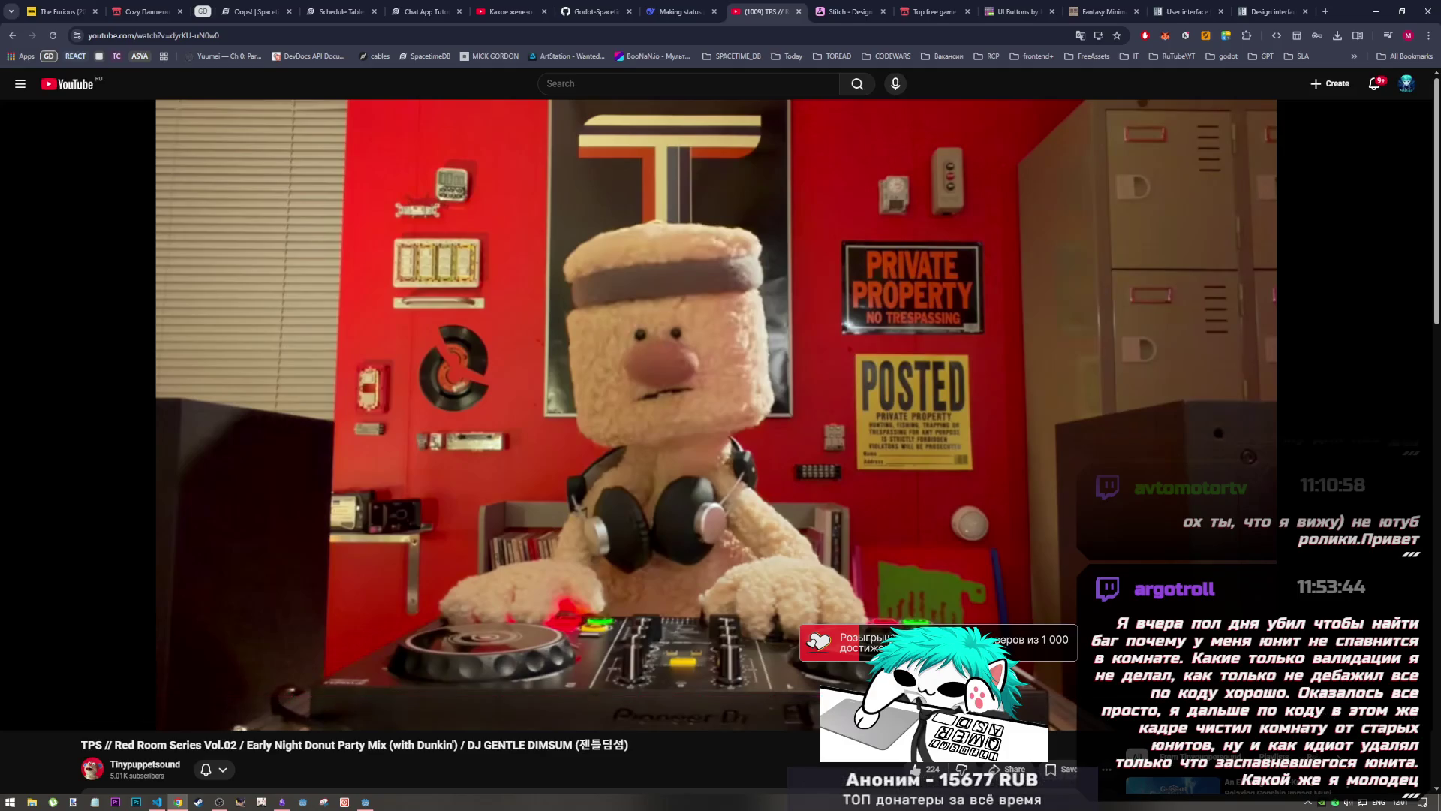
mouse_move(500, 528)
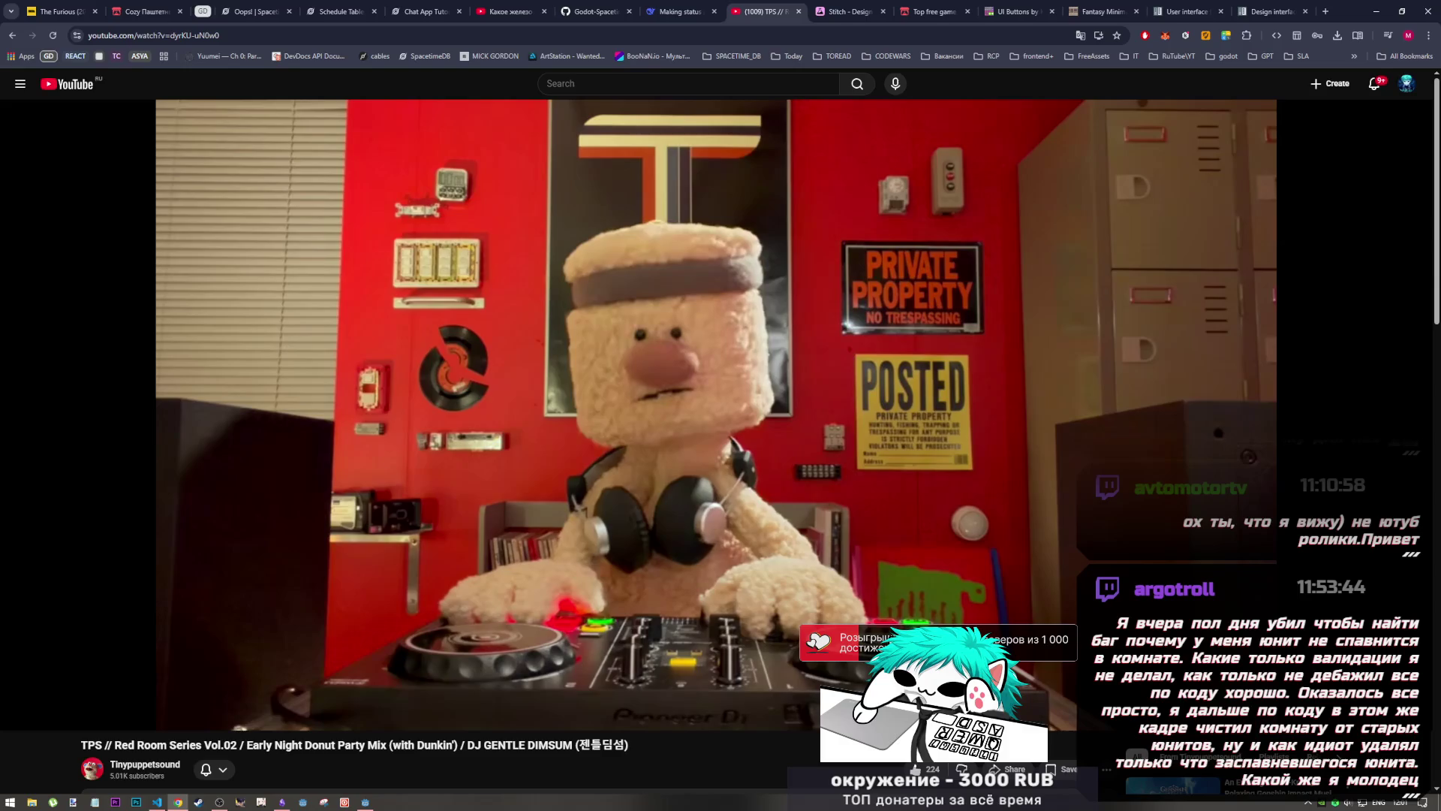
mouse_move(286, 666)
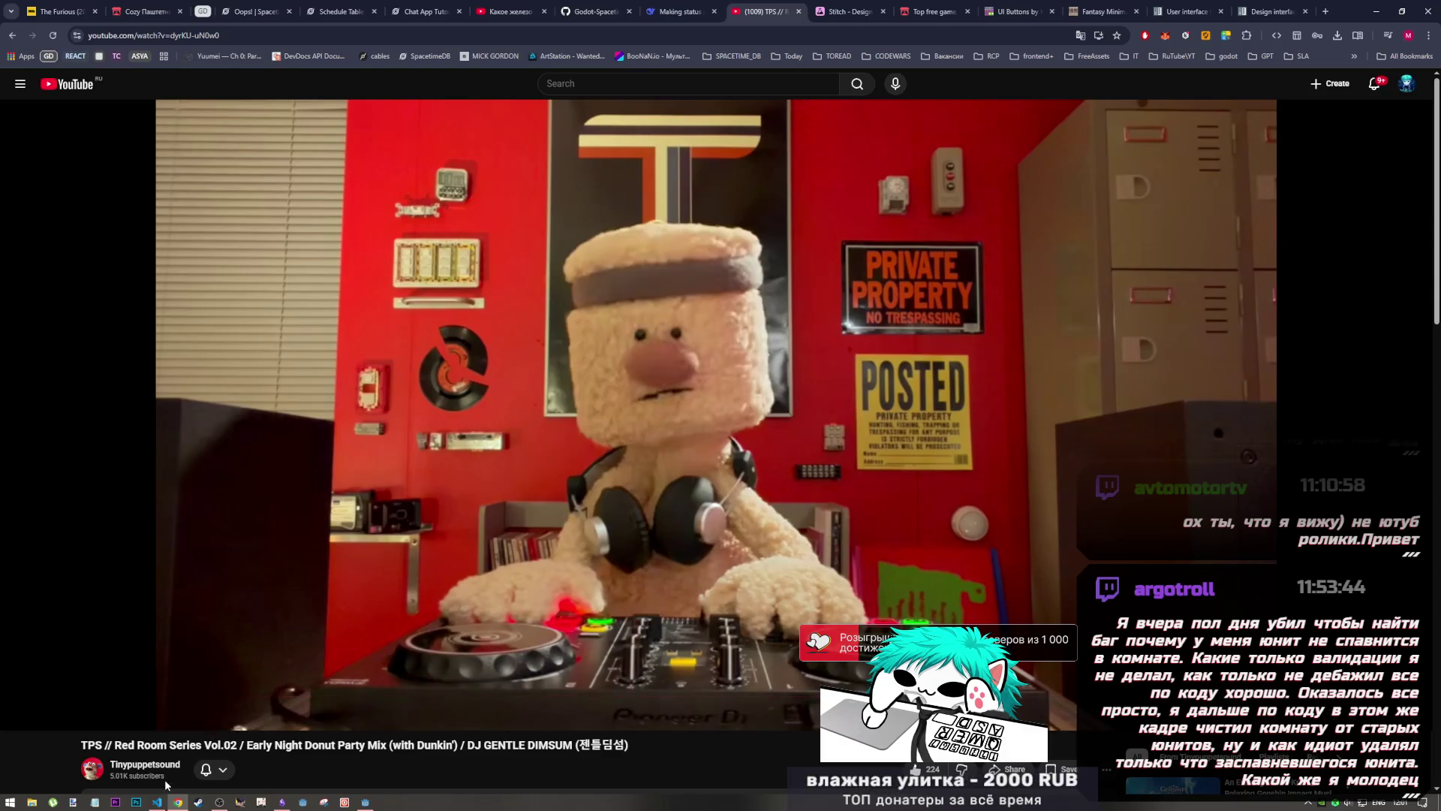
click(156, 802)
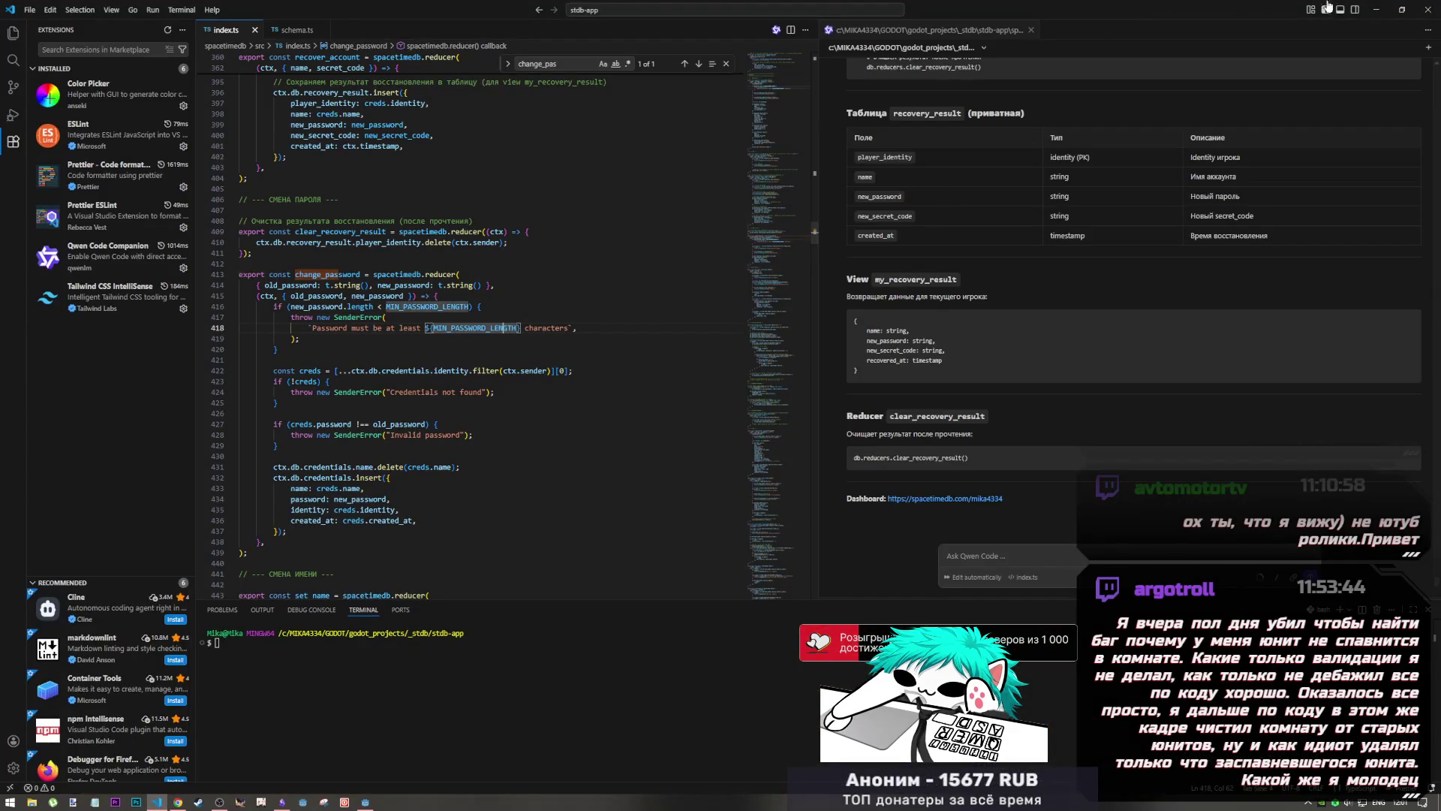
click(1428, 11)
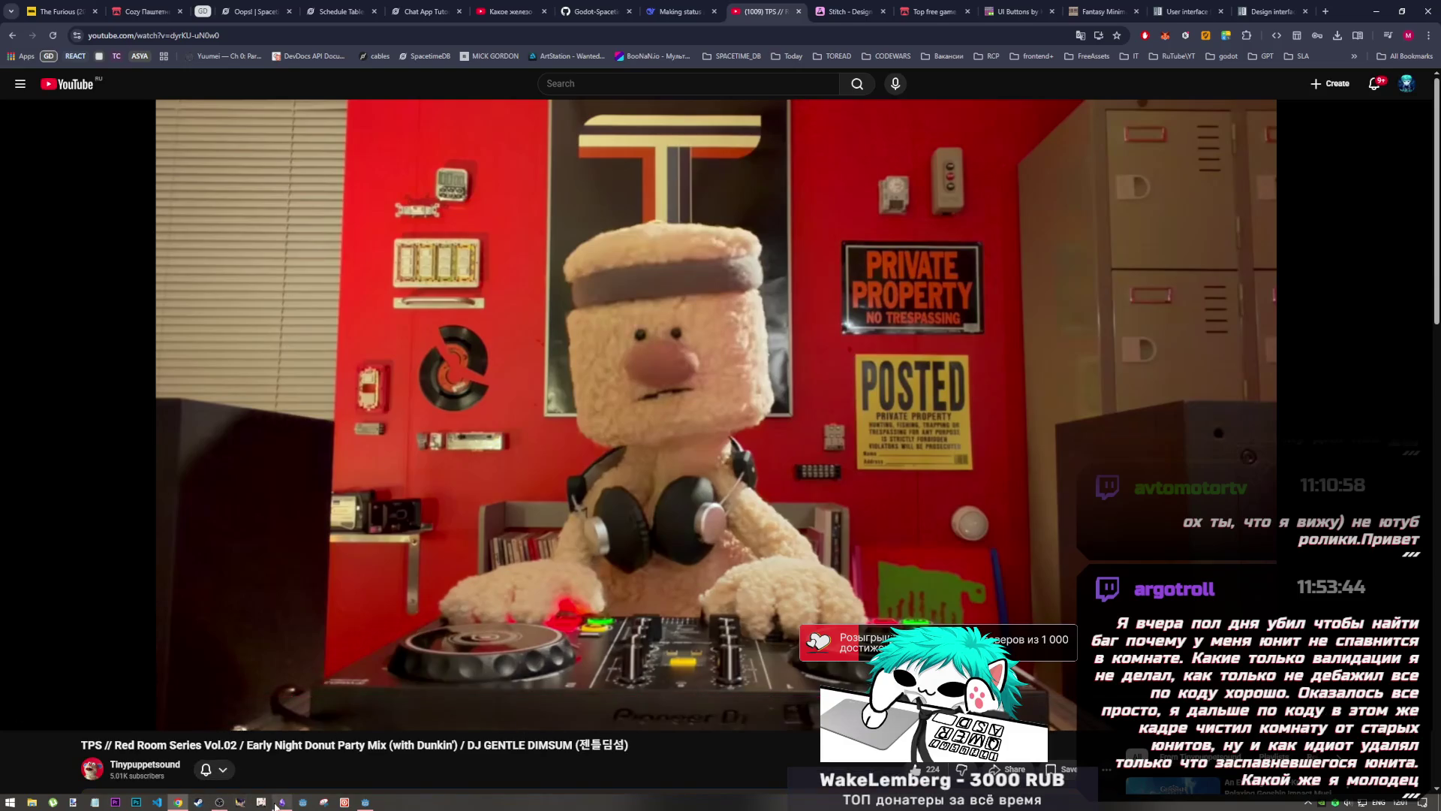
click(366, 802)
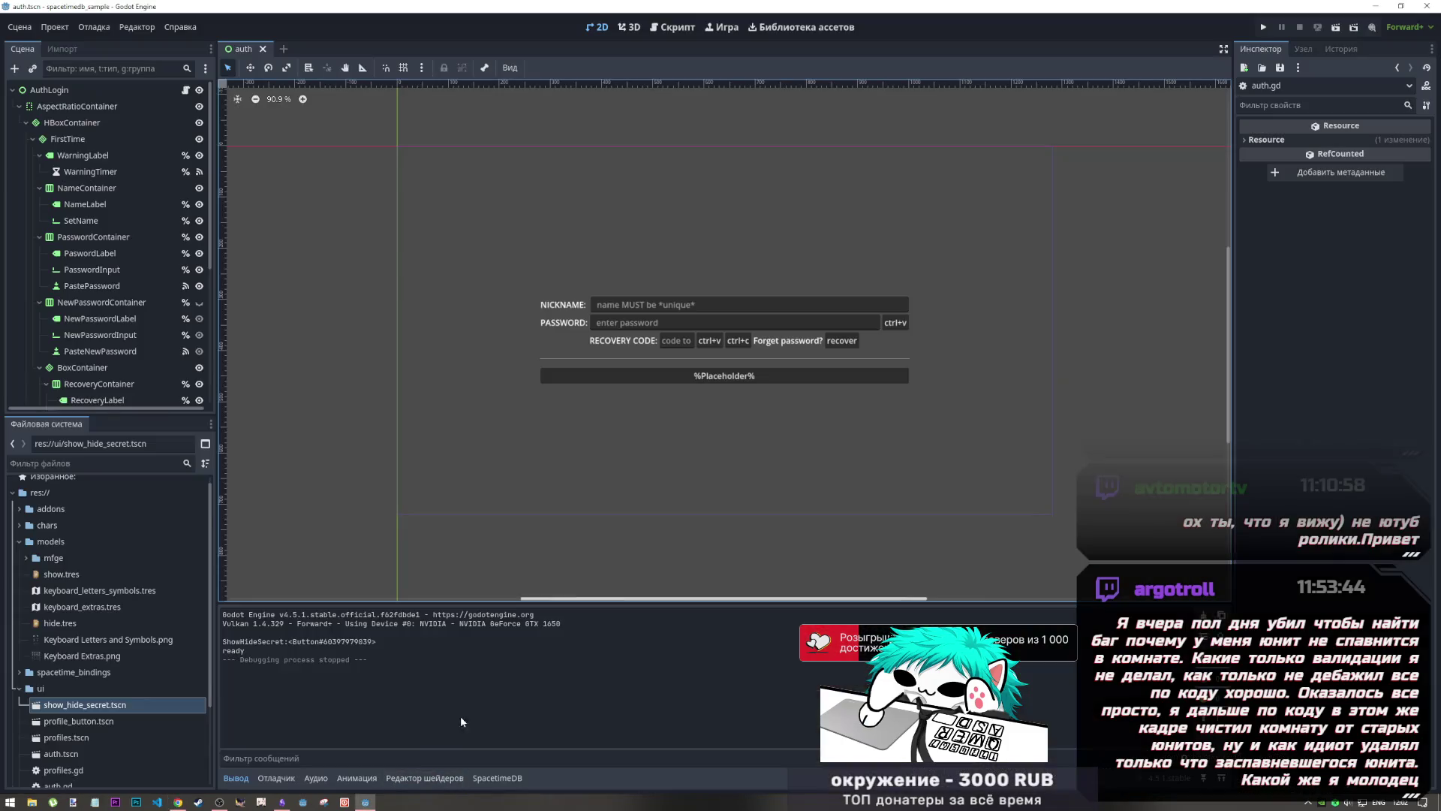
Step: Review auth.gd's _ready block that loads user_config.ini via ConfigFile and checks for errors
click(673, 27)
scroll(595, 389, up, 15)
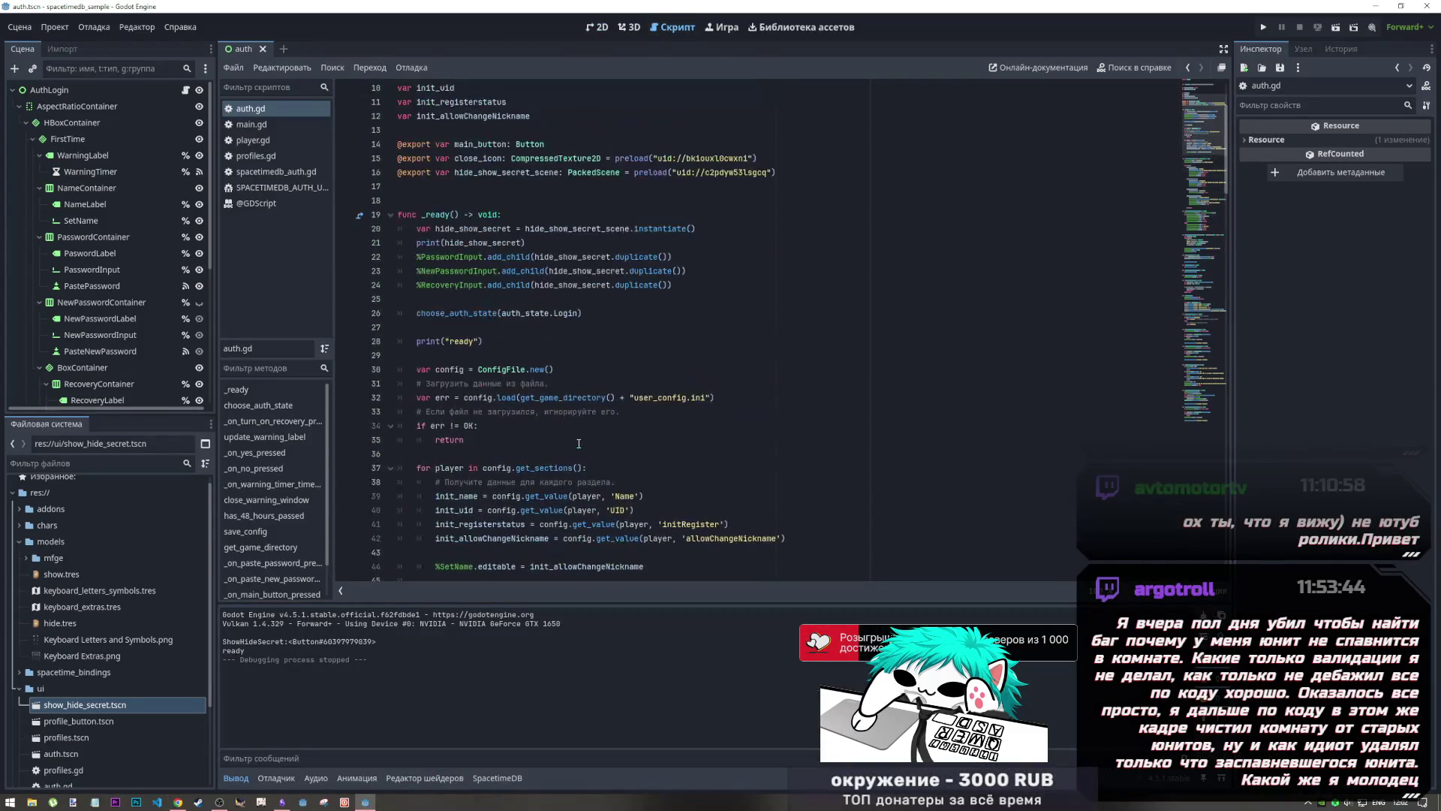
mouse_move(497, 439)
mouse_down()
mouse_move(439, 425)
mouse_move(419, 397)
mouse_up()
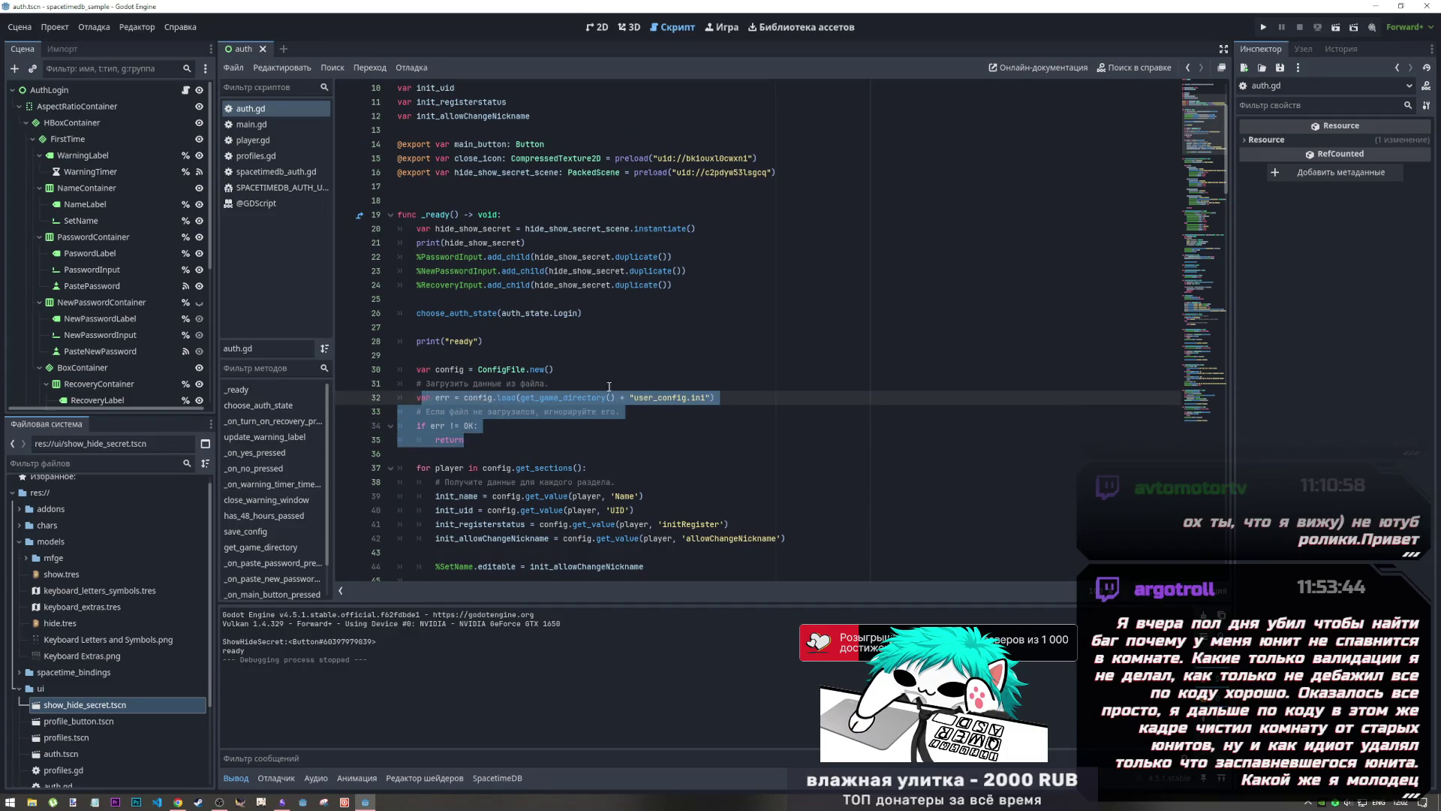
mouse_move(473, 341)
mouse_down()
mouse_move(571, 495)
mouse_move(583, 485)
mouse_move(593, 525)
mouse_move(606, 487)
mouse_up()
scroll(600, 488, down, 2)
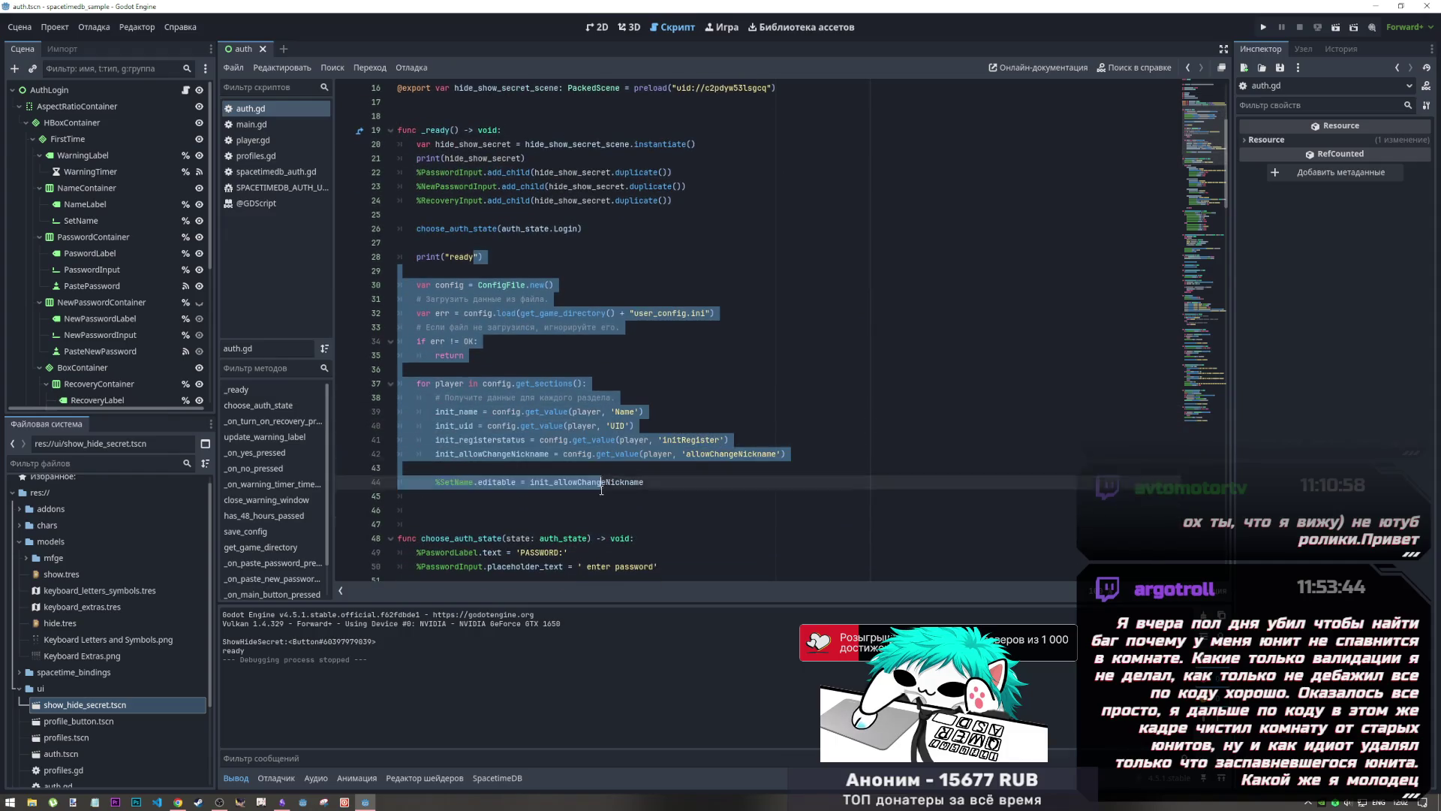
click(611, 481)
mouse_move(610, 486)
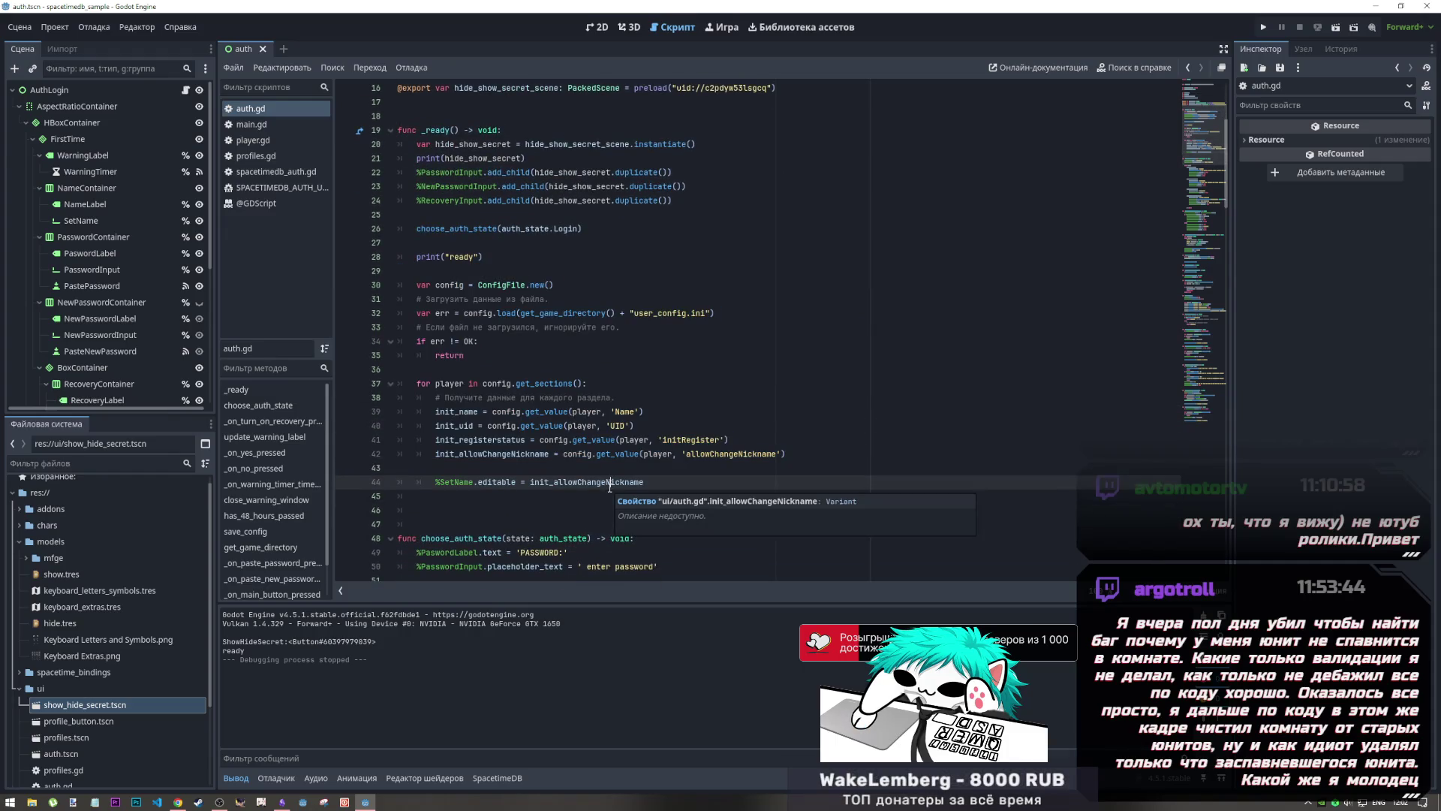